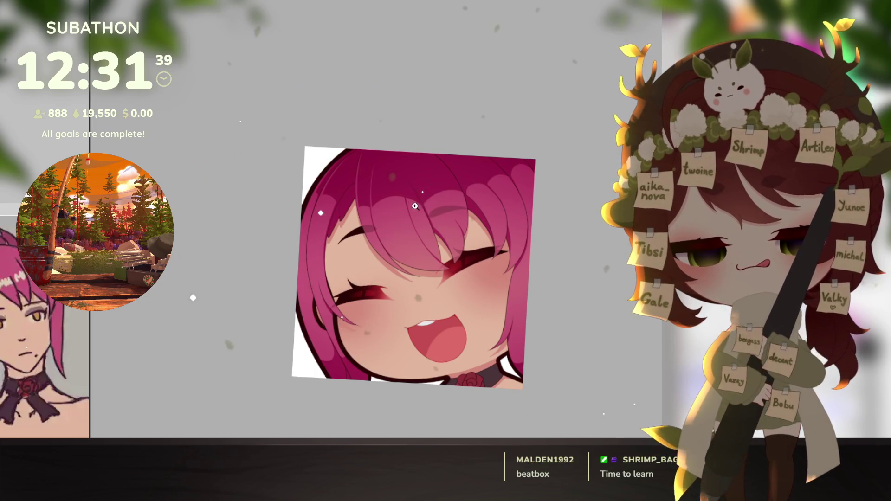
# Step: Zoom, pan and tilt the view in close on the pink hair and eye
pyautogui.click(415, 206)
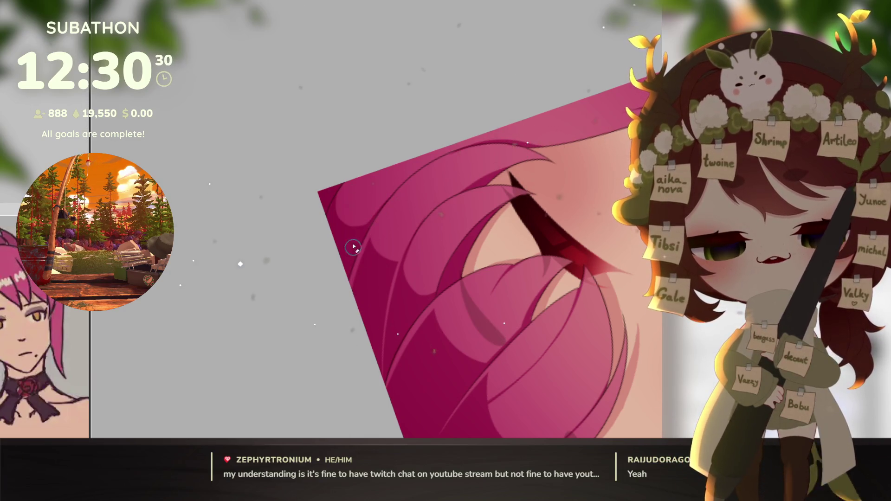
pyautogui.moveTo(414, 201)
pyautogui.mouseDown()
pyautogui.moveTo(480, 358)
pyautogui.moveTo(579, 330)
pyautogui.mouseUp()
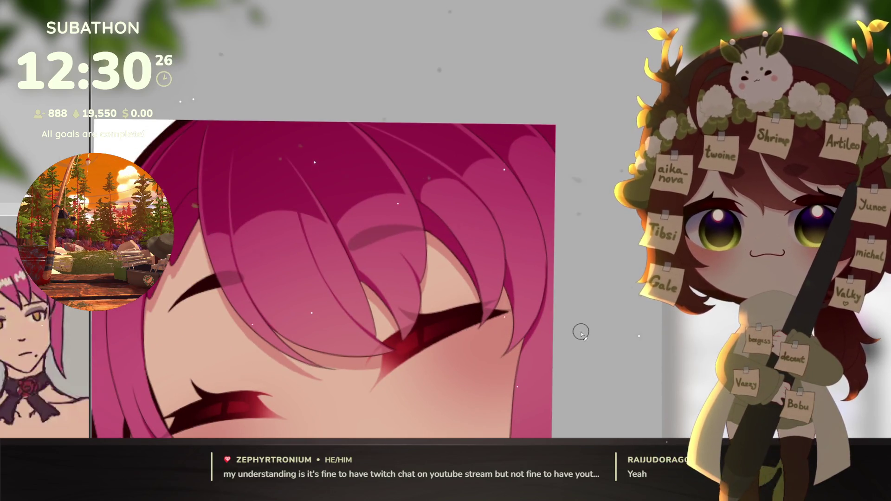
pyautogui.moveTo(428, 374); pyautogui.dragTo(507, 305)
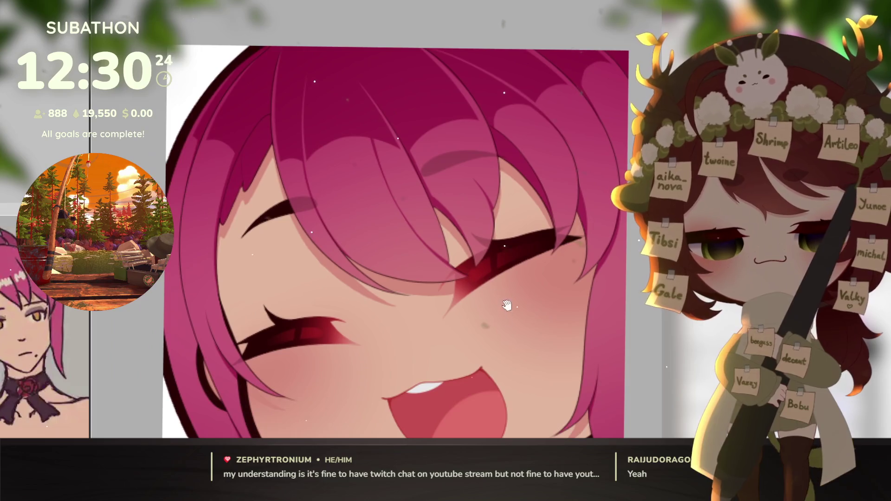
pyautogui.scroll(-3, 506, 305)
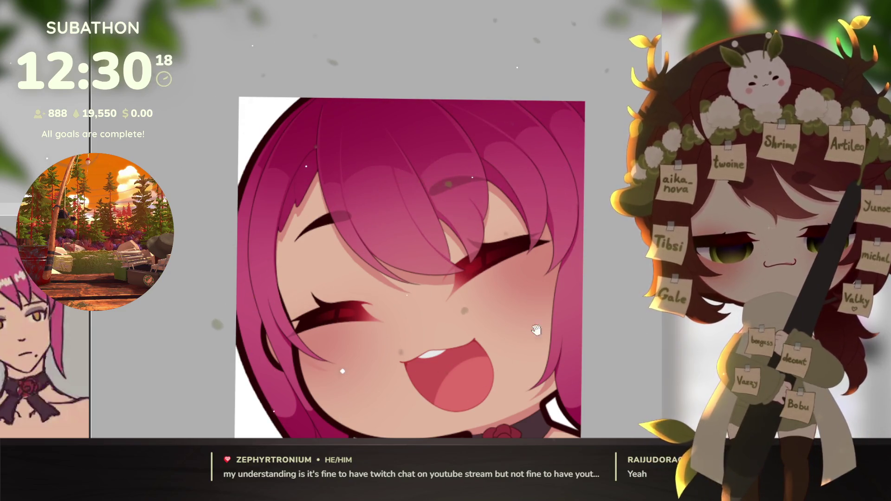
pyautogui.moveTo(536, 330); pyautogui.dragTo(550, 252)
pyautogui.moveTo(556, 336); pyautogui.dragTo(561, 390)
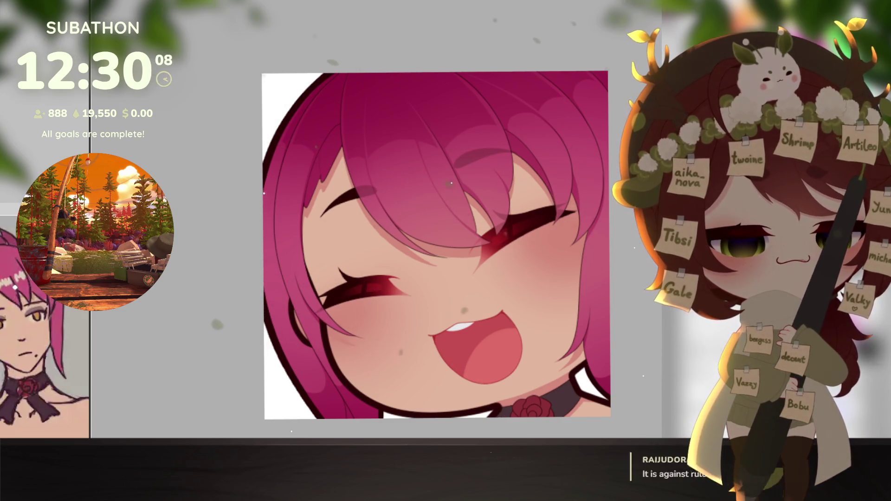
pyautogui.moveTo(576, 325); pyautogui.dragTo(589, 308)
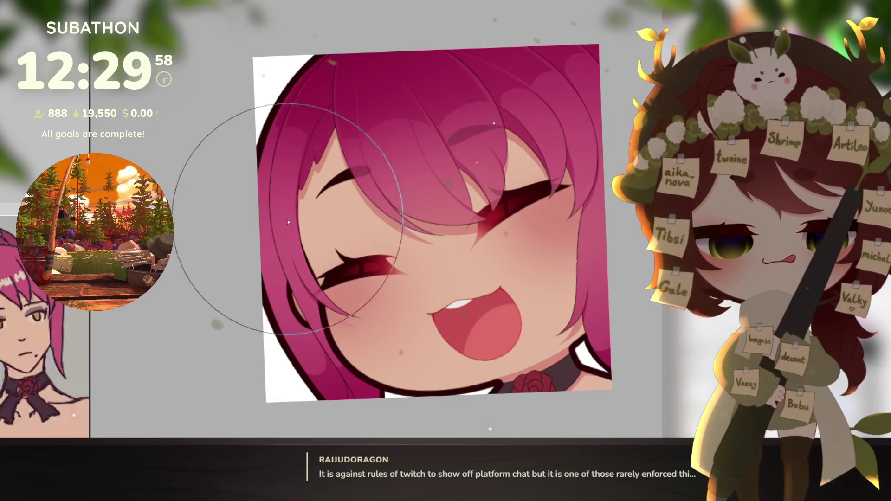
pyautogui.scroll(1, 288, 222)
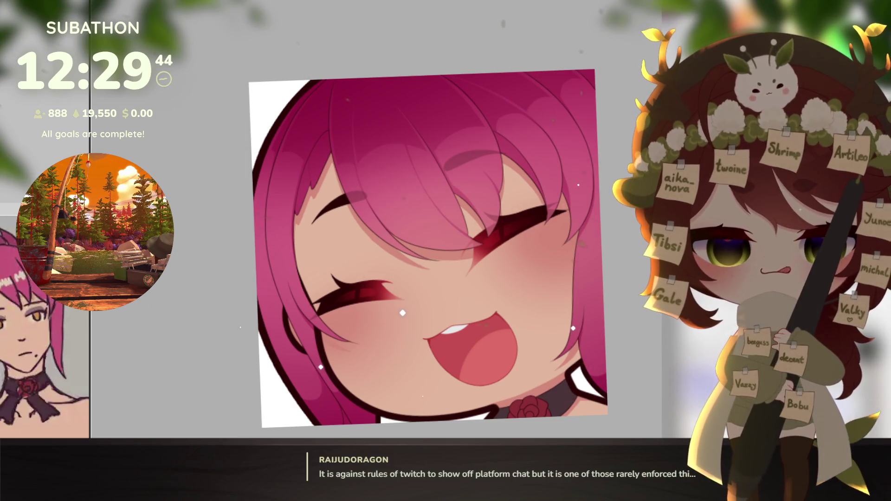
pyautogui.moveTo(557, 314); pyautogui.dragTo(563, 300)
pyautogui.scroll(3, 564, 301)
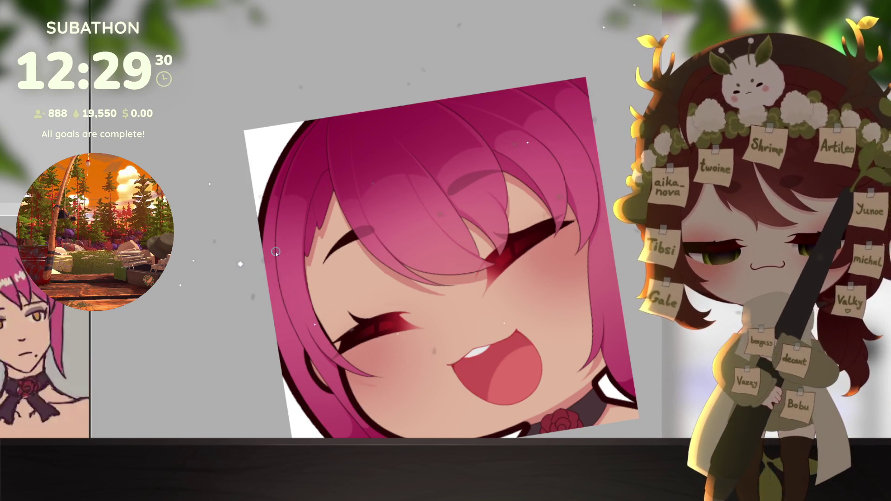
# Step: Paint a white highlight across the bangs and blend its upper right into pink
pyautogui.moveTo(269, 253)
pyautogui.mouseDown()
pyautogui.moveTo(289, 253)
pyautogui.moveTo(588, 90)
pyautogui.mouseUp()
pyautogui.hotkey('ctrl', 'z')
pyautogui.moveTo(265, 246)
pyautogui.mouseDown()
pyautogui.moveTo(377, 239)
pyautogui.moveTo(588, 95)
pyautogui.mouseUp()
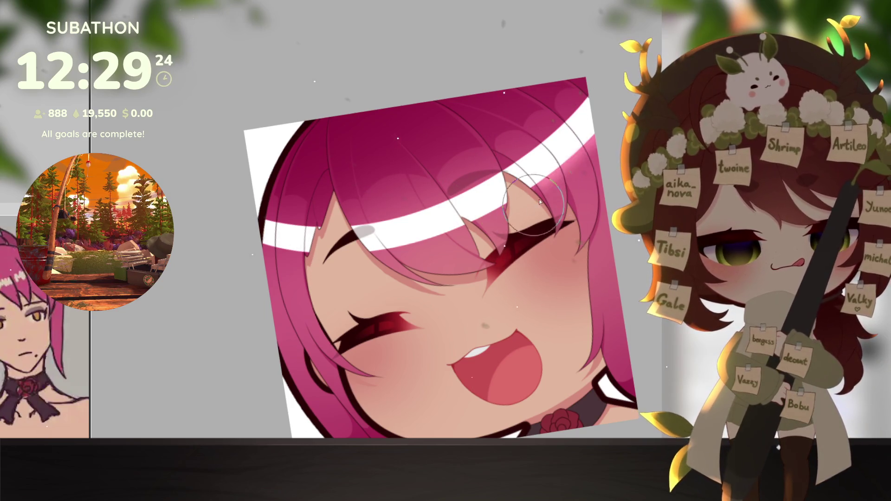
pyautogui.moveTo(516, 200)
pyautogui.mouseDown()
pyautogui.moveTo(570, 166)
pyautogui.moveTo(552, 185)
pyautogui.moveTo(431, 242)
pyautogui.moveTo(338, 265)
pyautogui.moveTo(437, 262)
pyautogui.moveTo(278, 255)
pyautogui.moveTo(291, 250)
pyautogui.moveTo(305, 297)
pyautogui.moveTo(304, 258)
pyautogui.moveTo(269, 275)
pyautogui.moveTo(340, 350)
pyautogui.mouseUp()
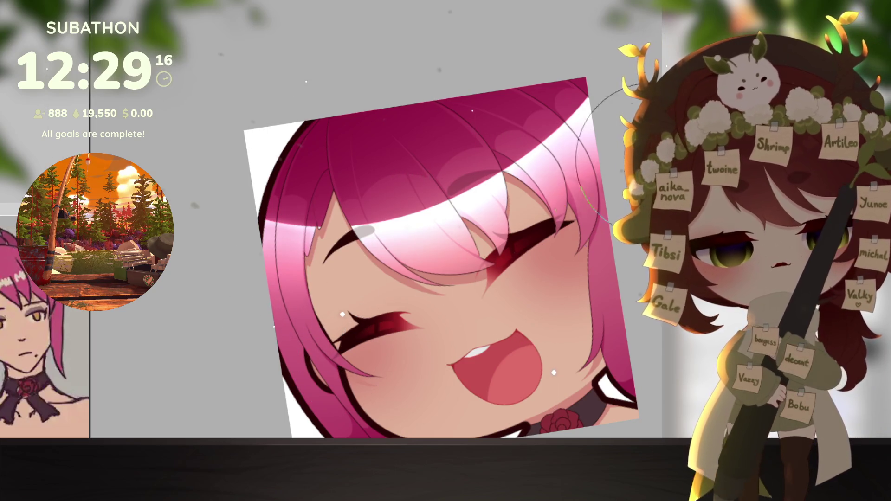
# Step: With a larger brush, shade the hair's lower edges darker pink and refine the highlight scallops
pyautogui.press(']')
pyautogui.press(']')
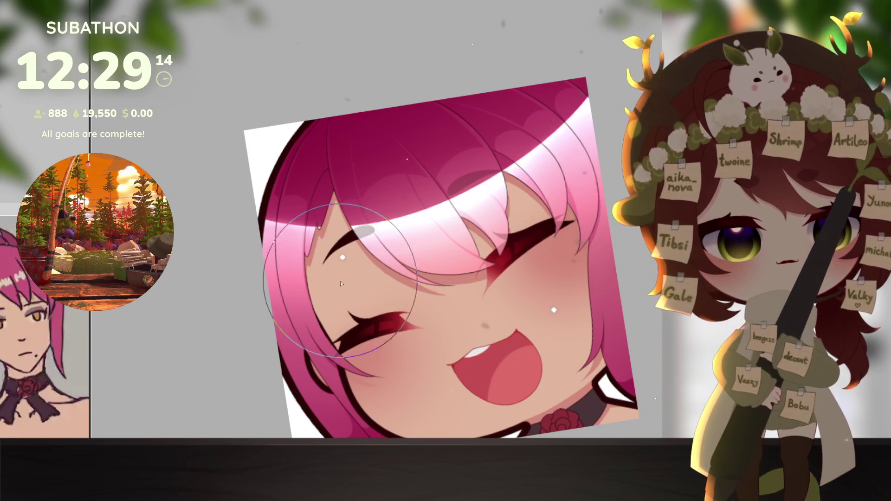
pyautogui.scroll(2, 246, 292)
pyautogui.scroll(1, 305, 263)
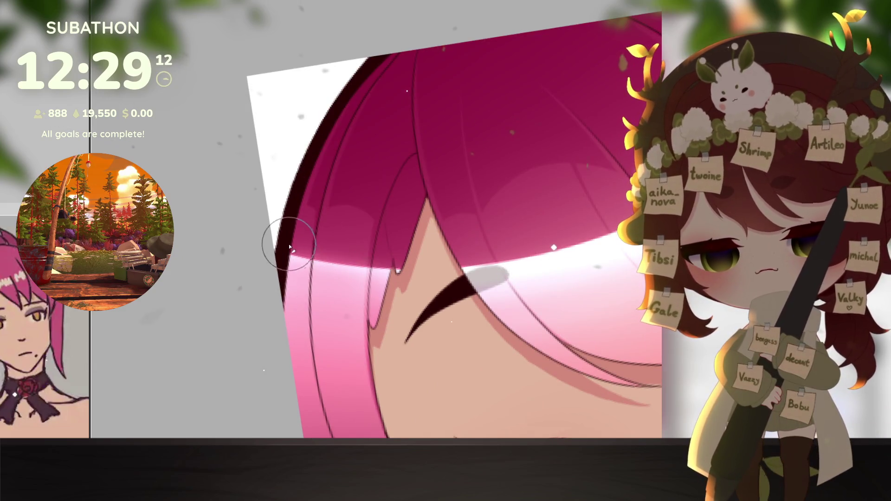
pyautogui.moveTo(334, 266)
pyautogui.mouseDown()
pyautogui.moveTo(398, 259)
pyautogui.moveTo(378, 268)
pyautogui.moveTo(374, 325)
pyautogui.mouseUp()
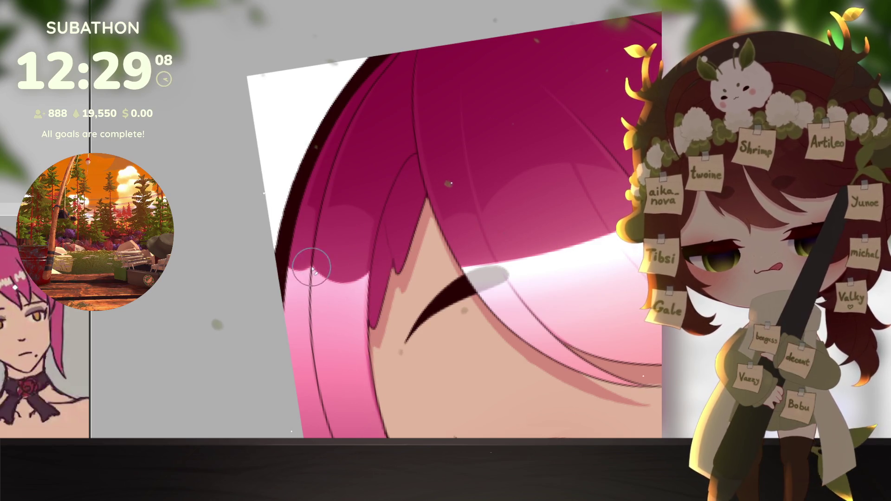
pyautogui.moveTo(523, 349)
pyautogui.mouseDown()
pyautogui.moveTo(514, 339)
pyautogui.moveTo(419, 327)
pyautogui.mouseUp()
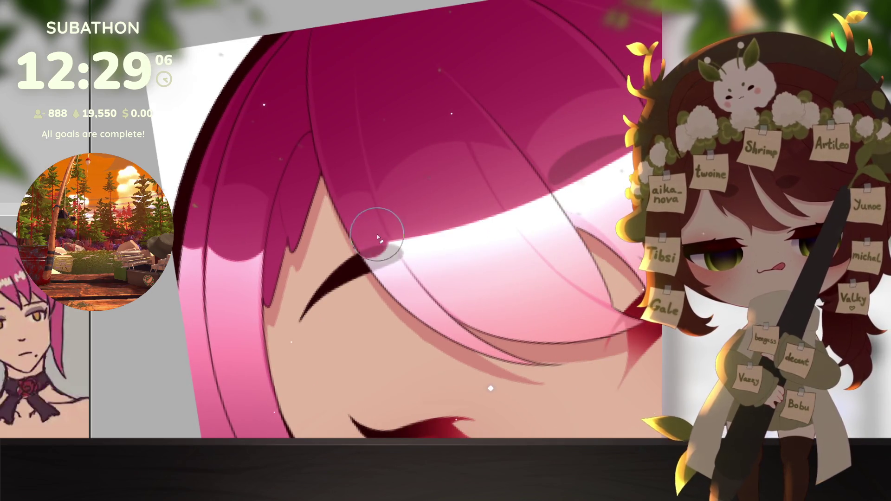
pyautogui.moveTo(408, 238)
pyautogui.mouseDown()
pyautogui.moveTo(508, 184)
pyautogui.moveTo(577, 193)
pyautogui.moveTo(382, 308)
pyautogui.moveTo(439, 292)
pyautogui.mouseUp()
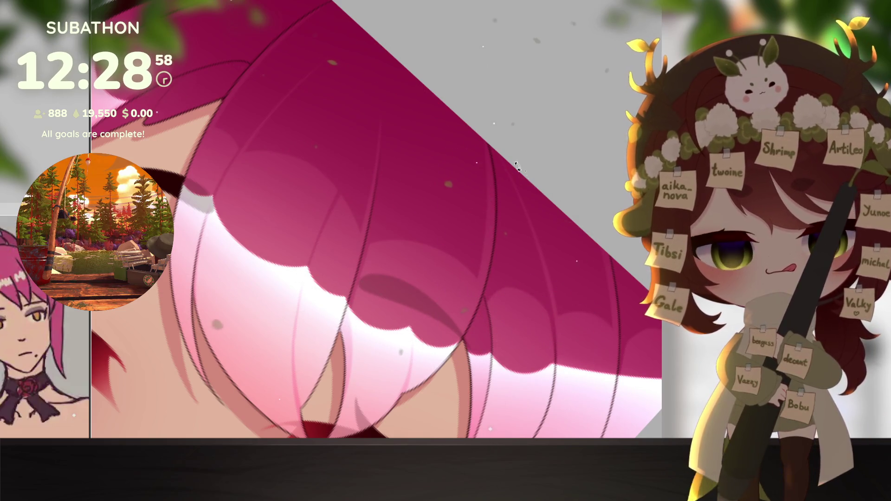
pyautogui.moveTo(517, 167); pyautogui.dragTo(471, 231)
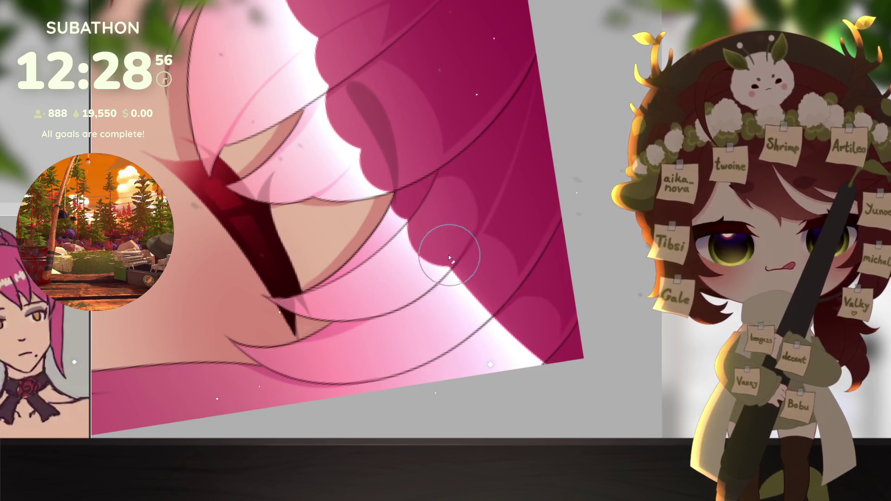
pyautogui.moveTo(468, 293)
pyautogui.mouseDown()
pyautogui.moveTo(483, 301)
pyautogui.moveTo(521, 271)
pyautogui.mouseUp()
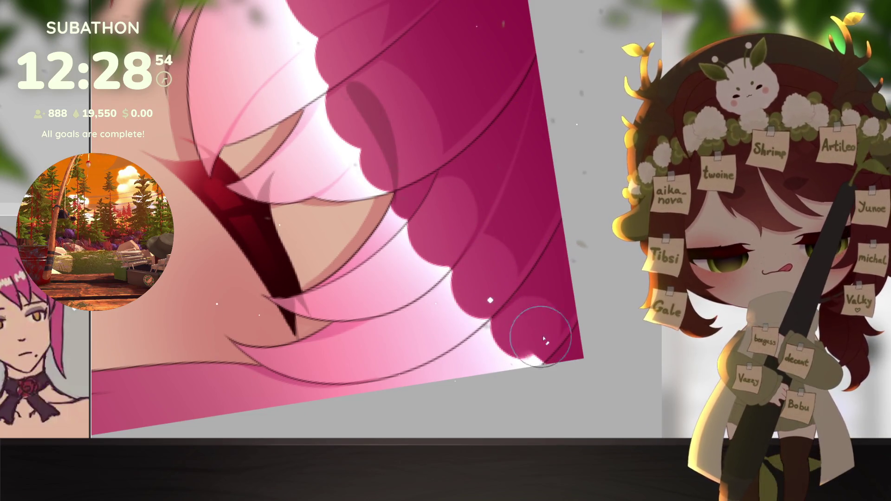
pyautogui.moveTo(551, 351); pyautogui.dragTo(506, 328)
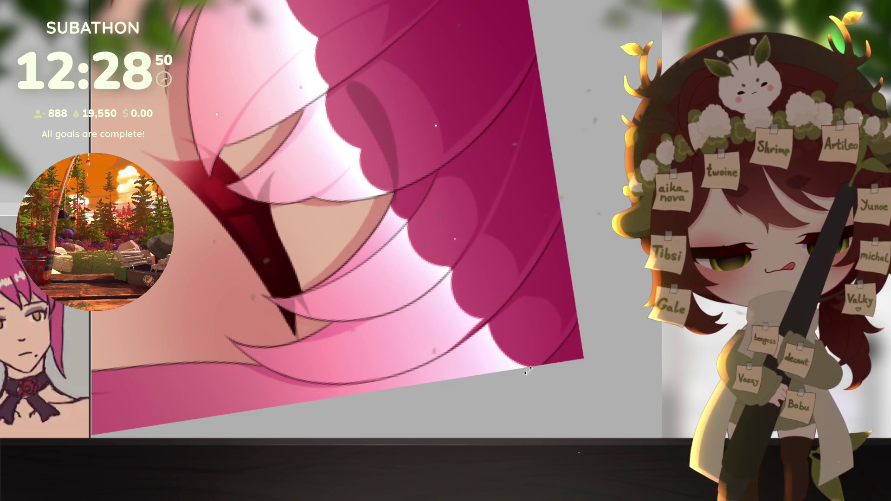
# Step: Rotate and pan across the bangs, then zoom out to show the whole face
pyautogui.moveTo(529, 370); pyautogui.dragTo(469, 204)
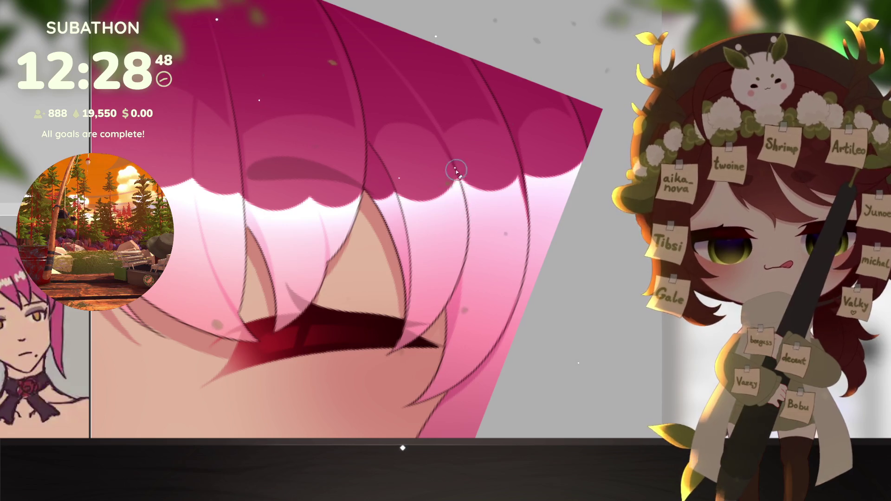
pyautogui.moveTo(462, 182)
pyautogui.mouseDown()
pyautogui.moveTo(565, 284)
pyautogui.moveTo(464, 183)
pyautogui.mouseUp()
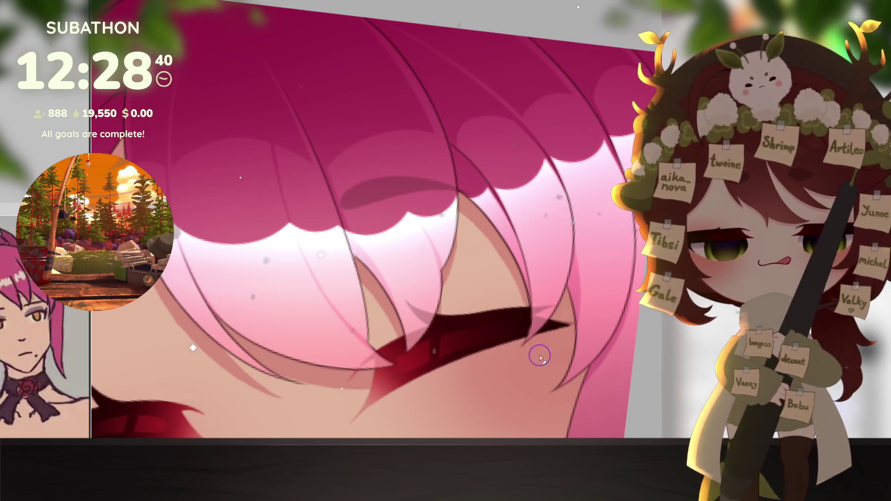
pyautogui.moveTo(540, 357); pyautogui.dragTo(586, 371)
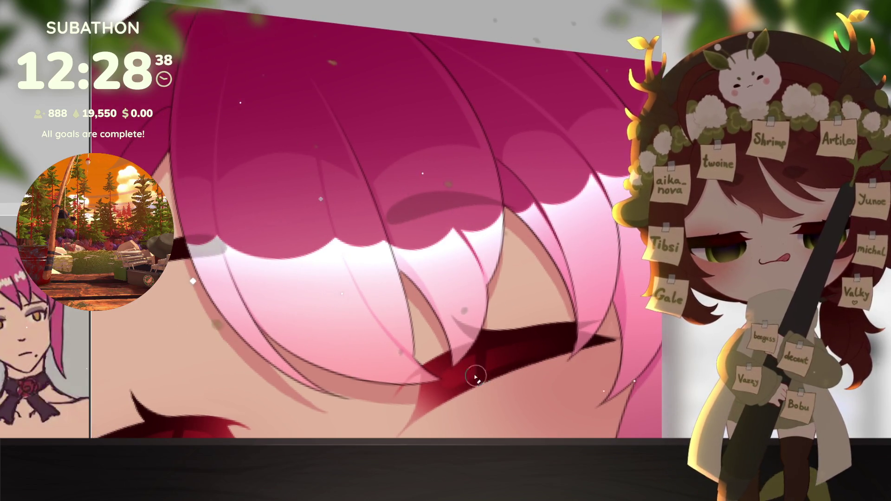
pyautogui.moveTo(476, 377); pyautogui.dragTo(515, 328)
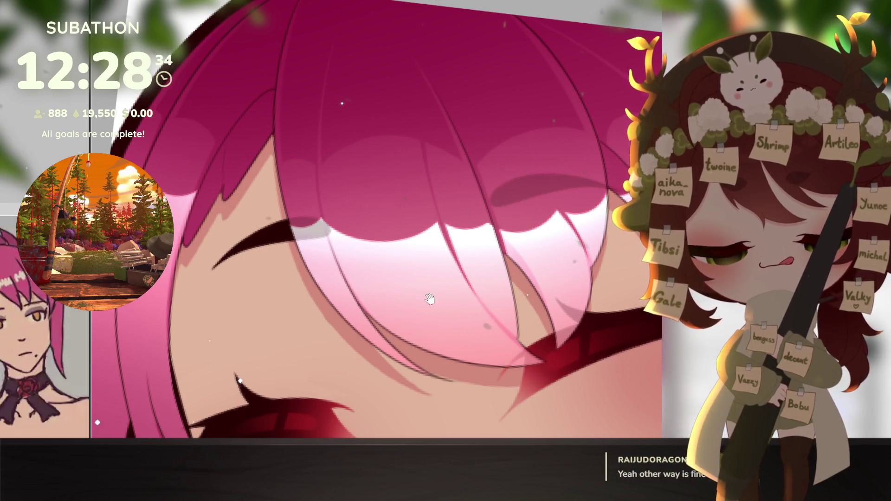
pyautogui.moveTo(492, 316); pyautogui.dragTo(469, 320)
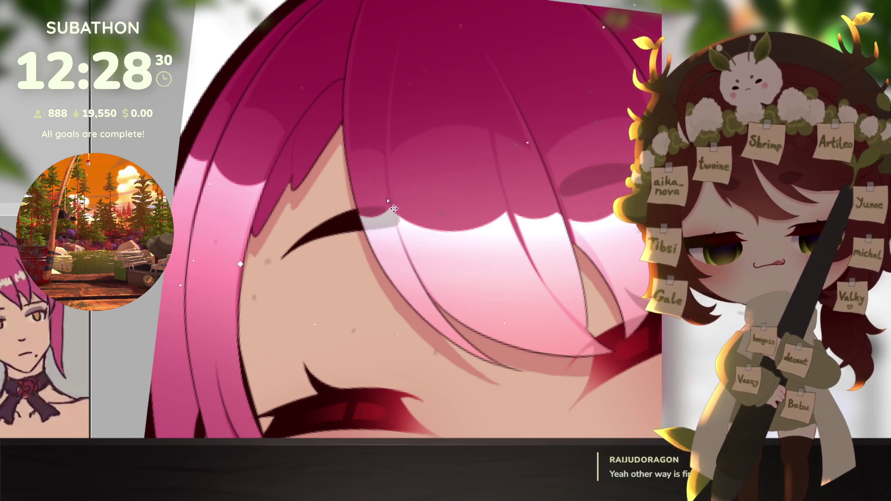
pyautogui.scroll(-2, 469, 406)
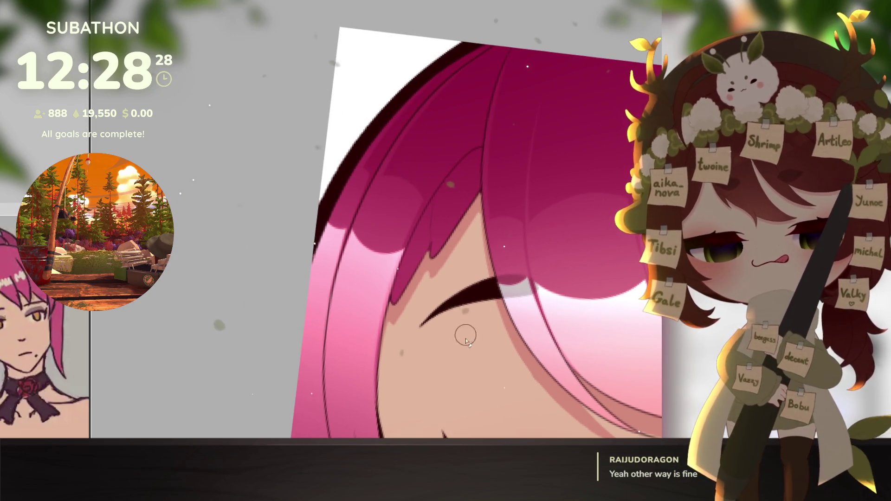
pyautogui.scroll(-3, 465, 341)
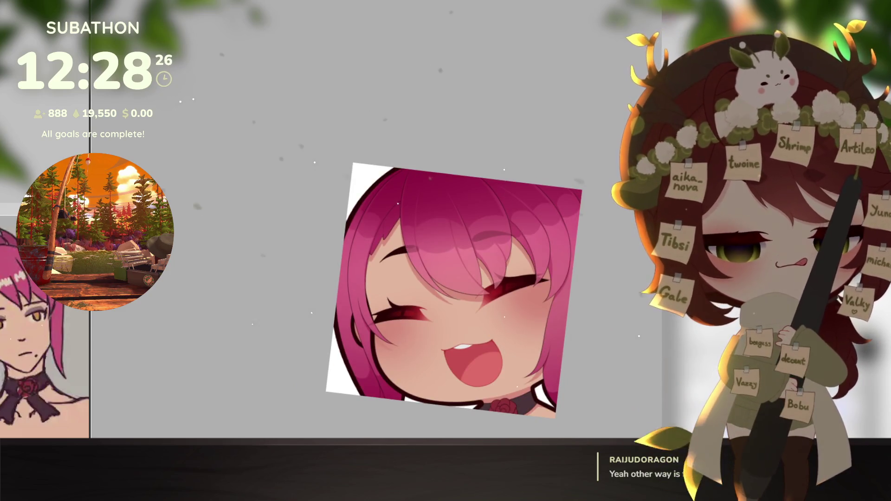
# Step: Rotate the view until the face is exactly upright, then tilt and zoom into the artwork
pyautogui.moveTo(569, 312); pyautogui.dragTo(603, 316)
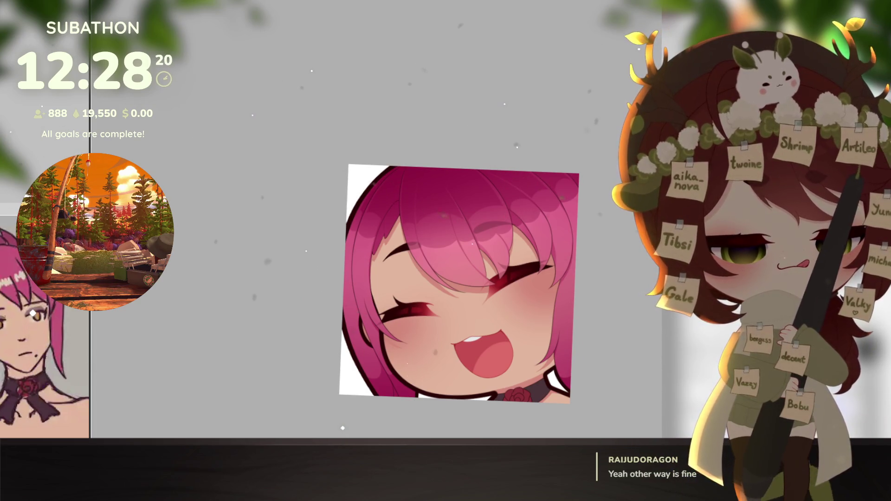
pyautogui.moveTo(559, 244); pyautogui.dragTo(576, 246)
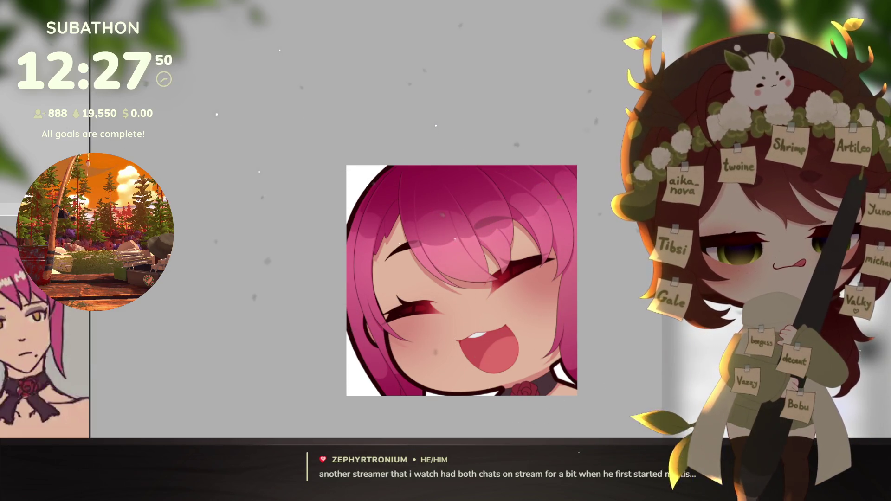
pyautogui.moveTo(569, 283); pyautogui.dragTo(536, 399)
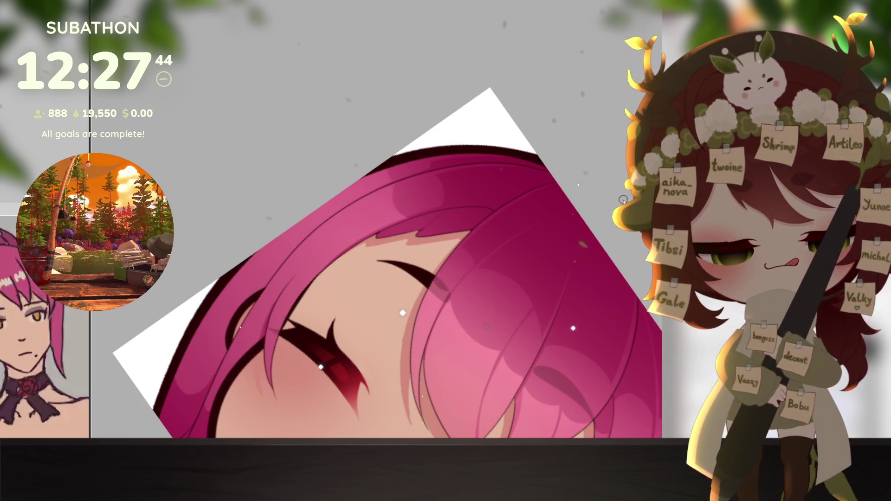
# Step: Shrink the brush with [, then rotate, zoom and pan around the face and pink hair
pyautogui.press('[')
pyautogui.press('[')
pyautogui.press('[')
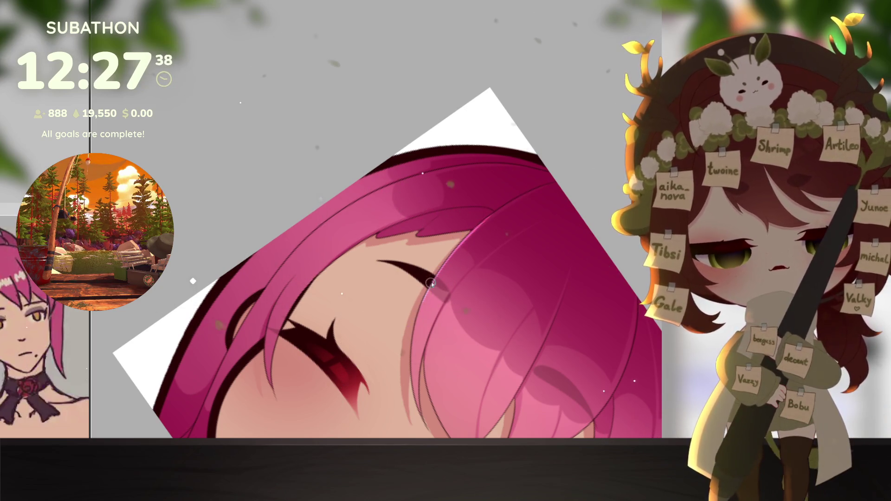
pyautogui.moveTo(455, 379); pyautogui.dragTo(487, 257)
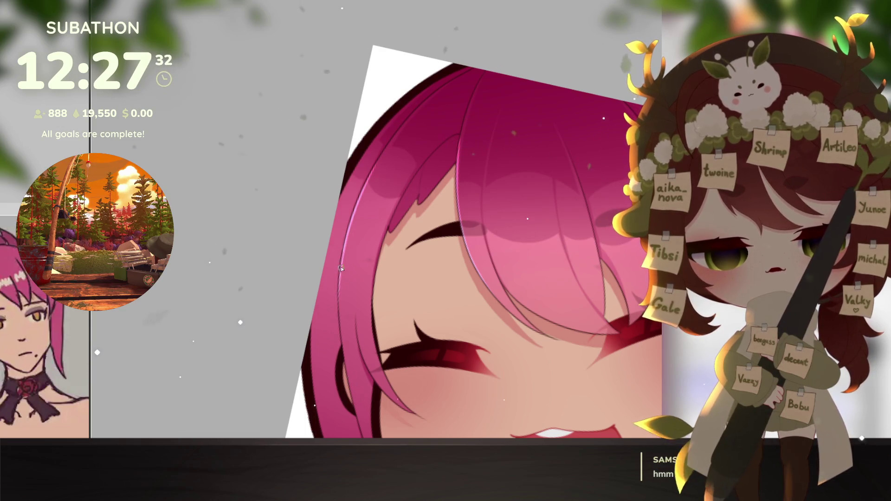
pyautogui.moveTo(431, 332); pyautogui.dragTo(354, 215)
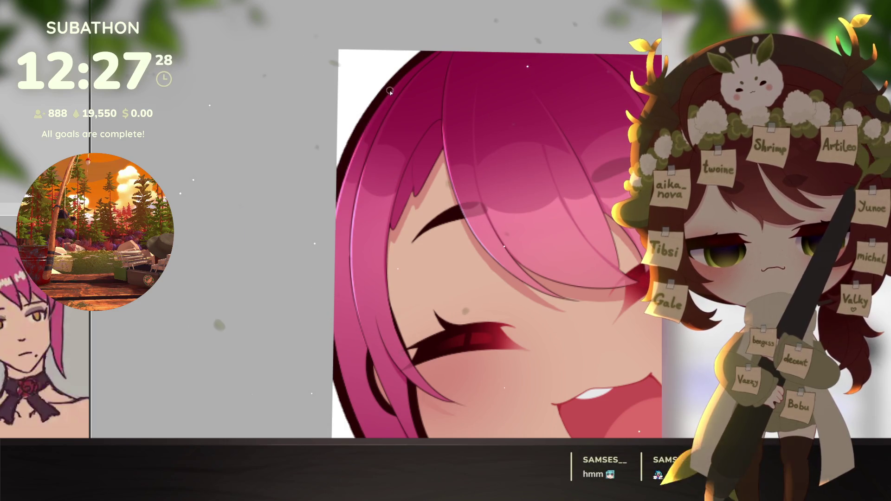
pyautogui.moveTo(333, 259); pyautogui.dragTo(402, 304)
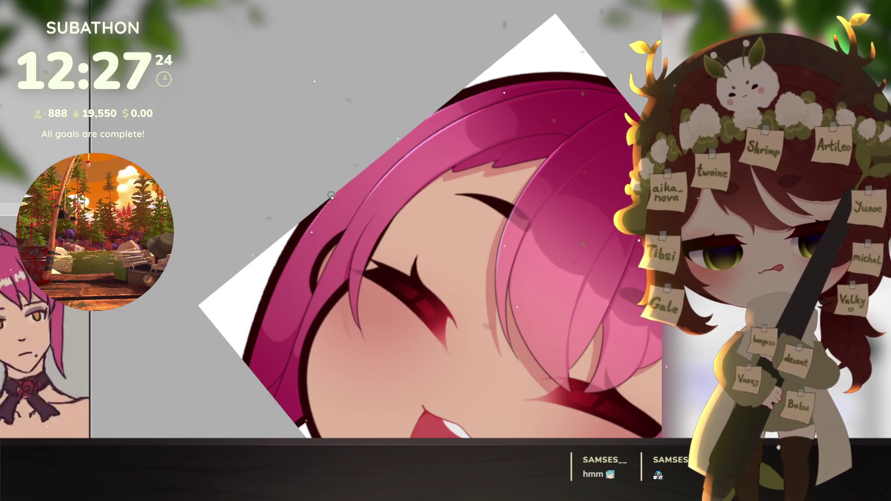
pyautogui.scroll(-4, 249, 384)
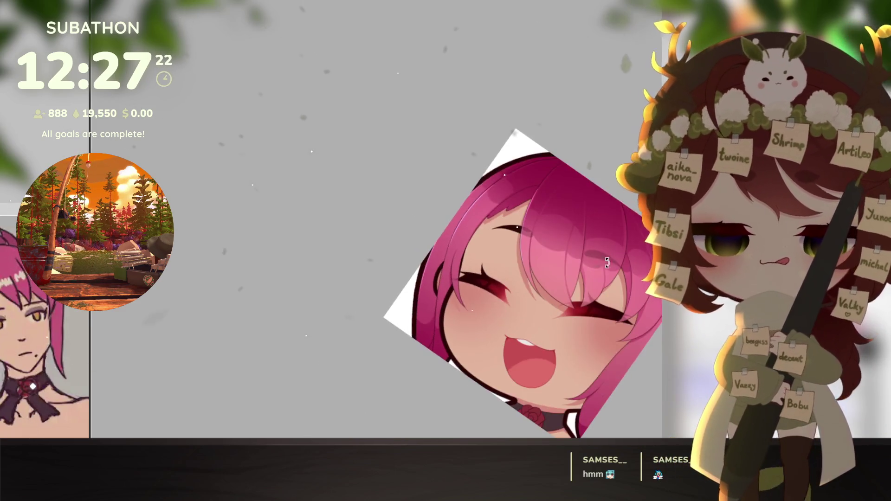
pyautogui.scroll(4, 546, 307)
pyautogui.moveTo(545, 307)
pyautogui.mouseDown()
pyautogui.moveTo(531, 404)
pyautogui.moveTo(440, 312)
pyautogui.mouseUp()
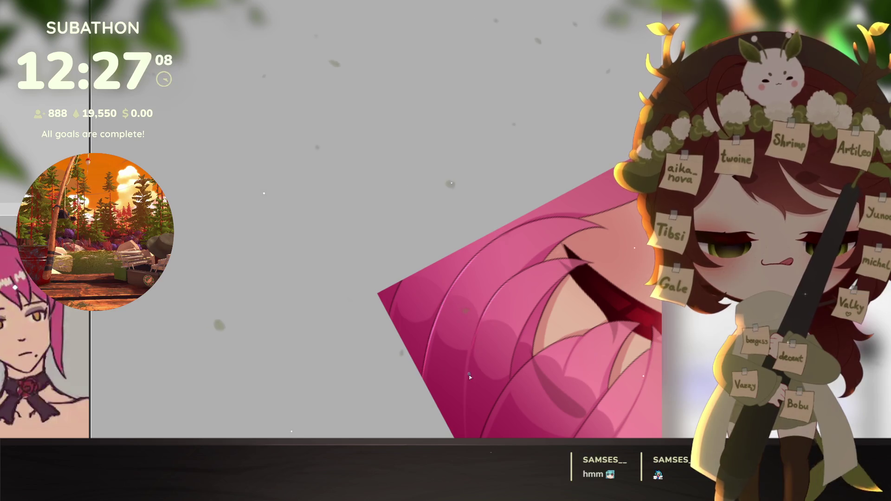
pyautogui.moveTo(537, 290); pyautogui.dragTo(497, 232)
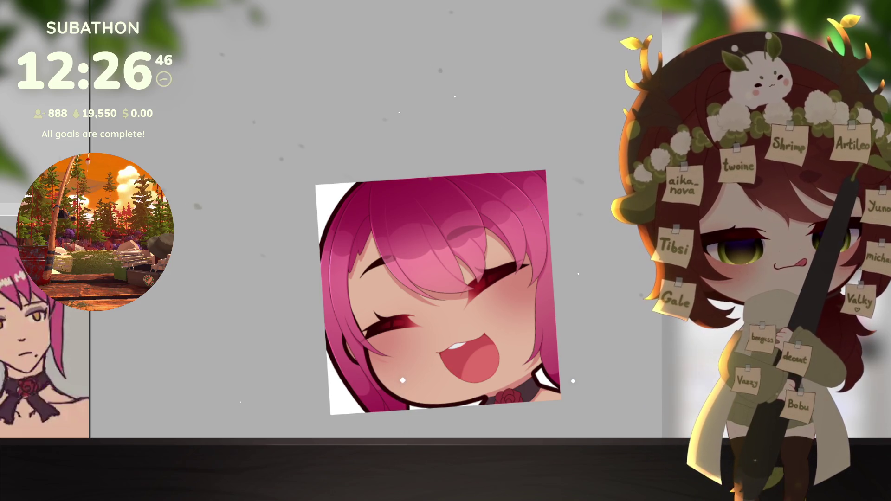
pyautogui.click(521, 348)
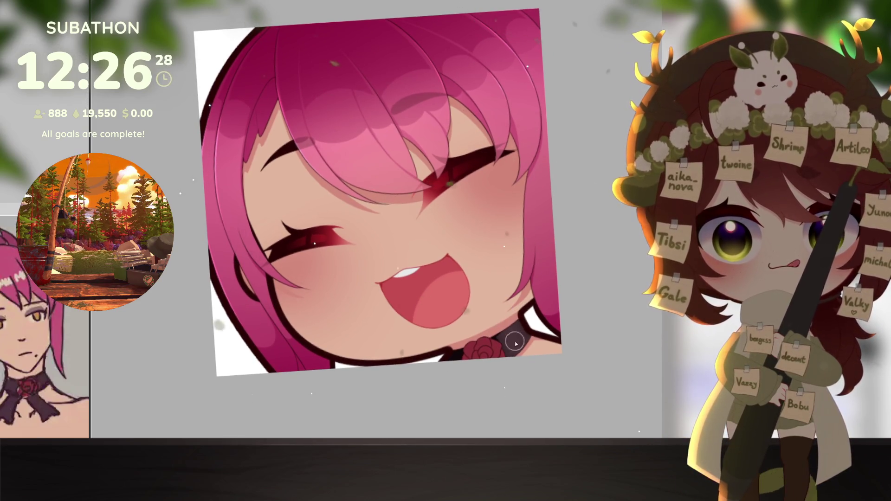
# Step: Zoom in and shift the view down-right onto the mouth, blush and collar
pyautogui.scroll(1, 504, 346)
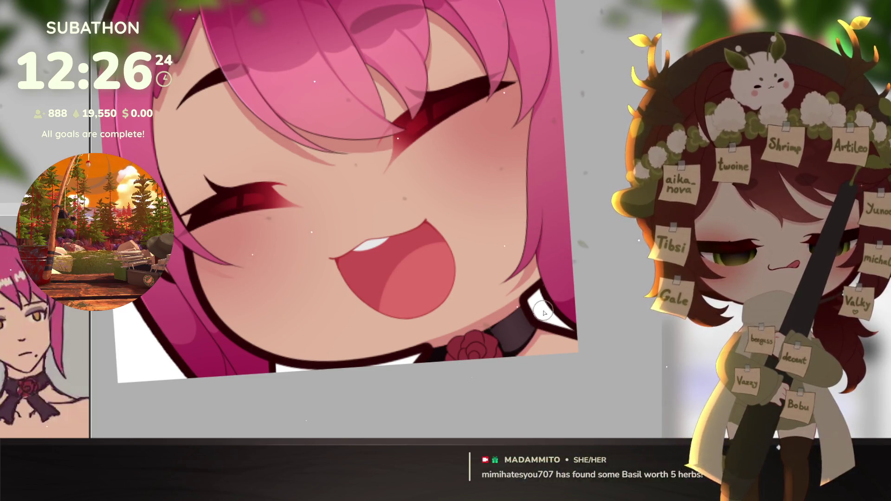
pyautogui.scroll(1, 533, 367)
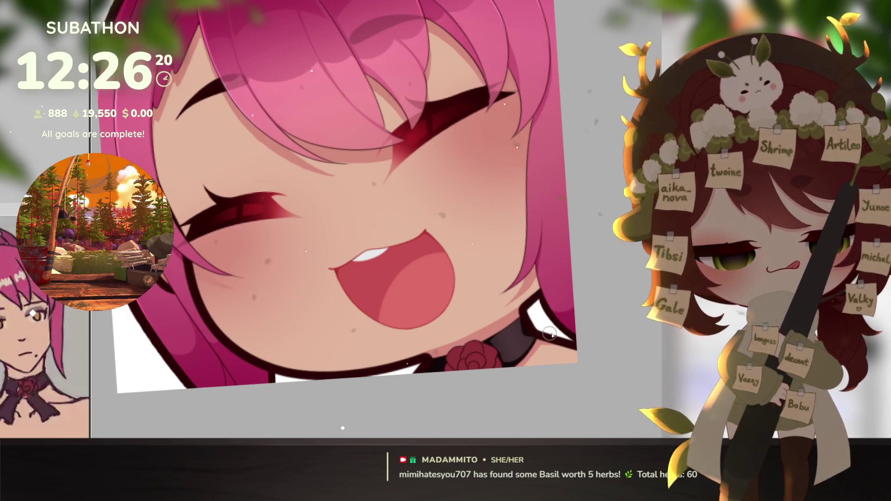
pyautogui.scroll(-2, 552, 368)
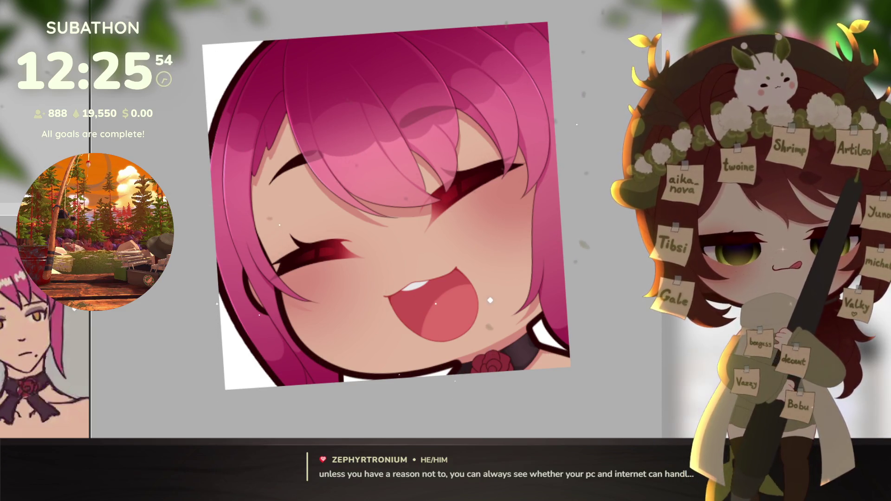
pyautogui.scroll(3, 459, 371)
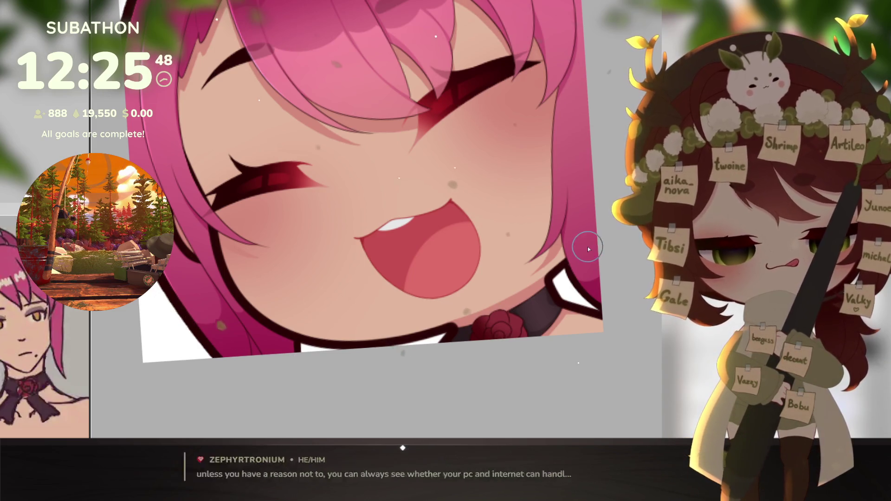
pyautogui.moveTo(486, 269); pyautogui.dragTo(496, 286)
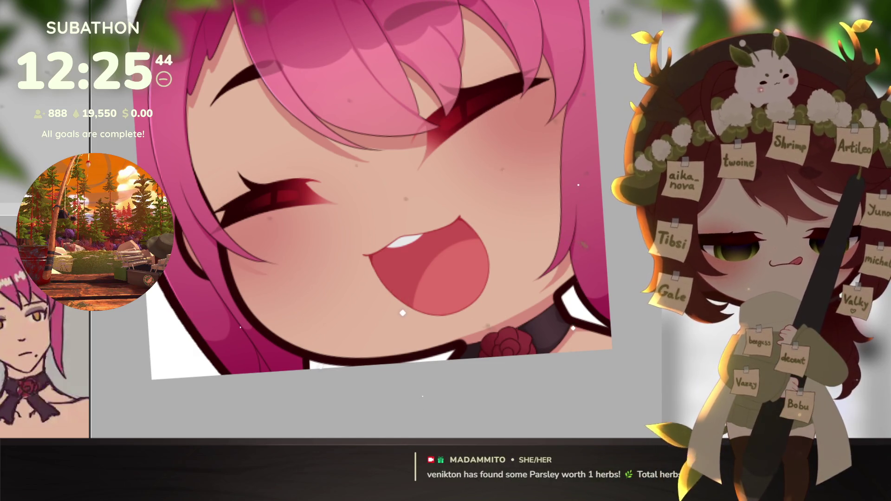
pyautogui.moveTo(556, 376); pyautogui.dragTo(571, 385)
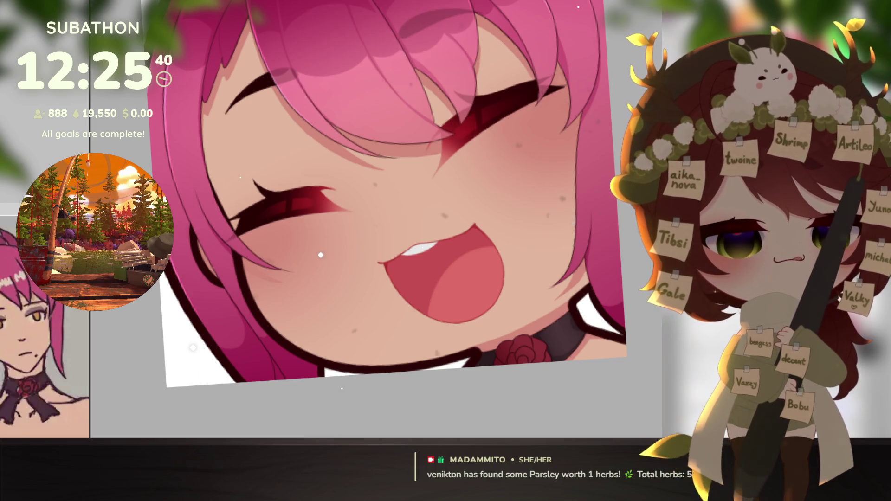
pyautogui.scroll(2, 502, 356)
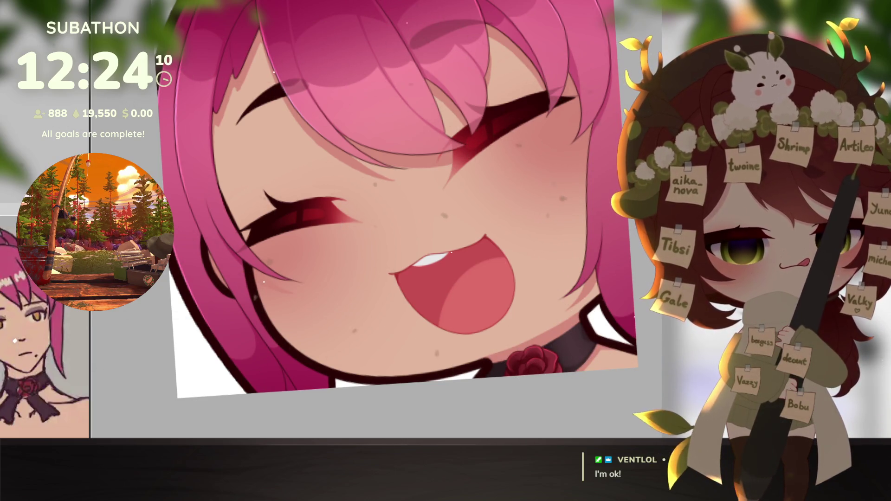
pyautogui.click(591, 351)
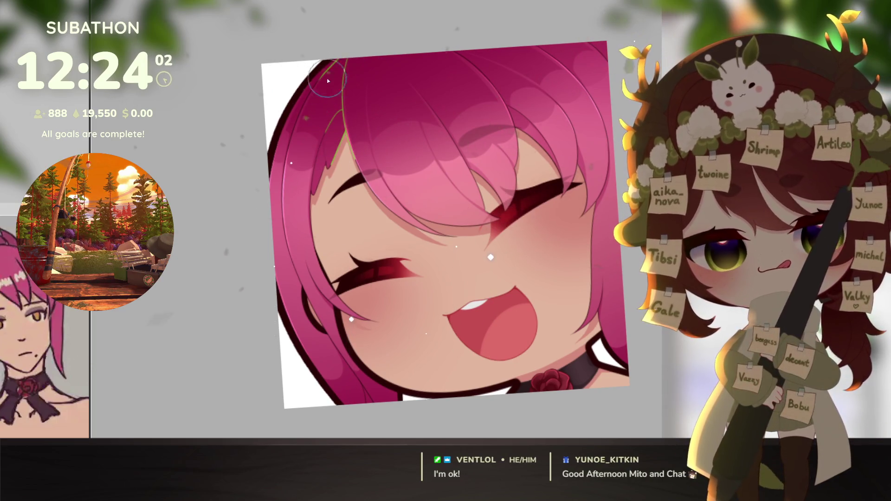
pyautogui.moveTo(335, 60); pyautogui.dragTo(282, 195)
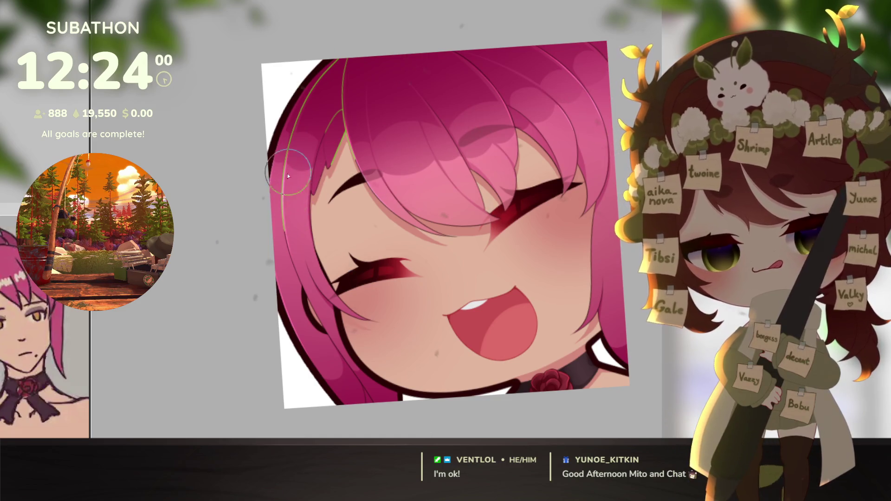
pyautogui.moveTo(300, 263)
pyautogui.mouseDown()
pyautogui.moveTo(327, 334)
pyautogui.moveTo(355, 367)
pyautogui.mouseUp()
pyautogui.moveTo(315, 245); pyautogui.dragTo(361, 321)
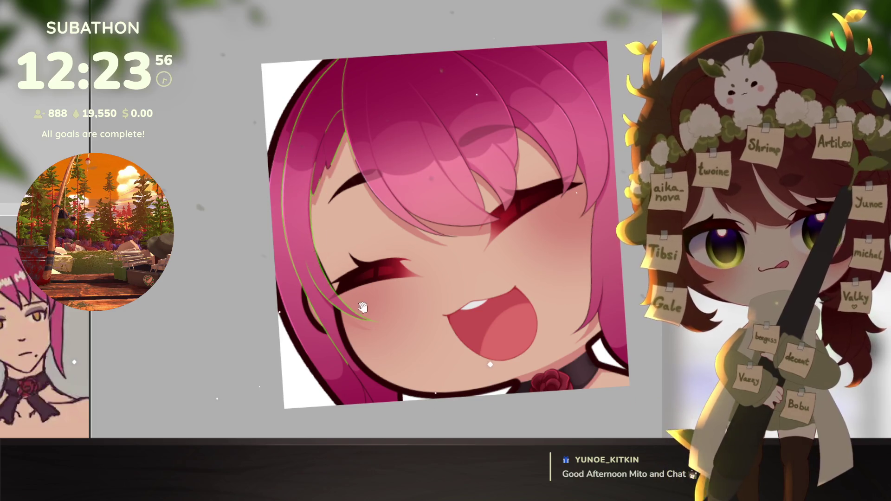
pyautogui.hscroll(2, 338, 297)
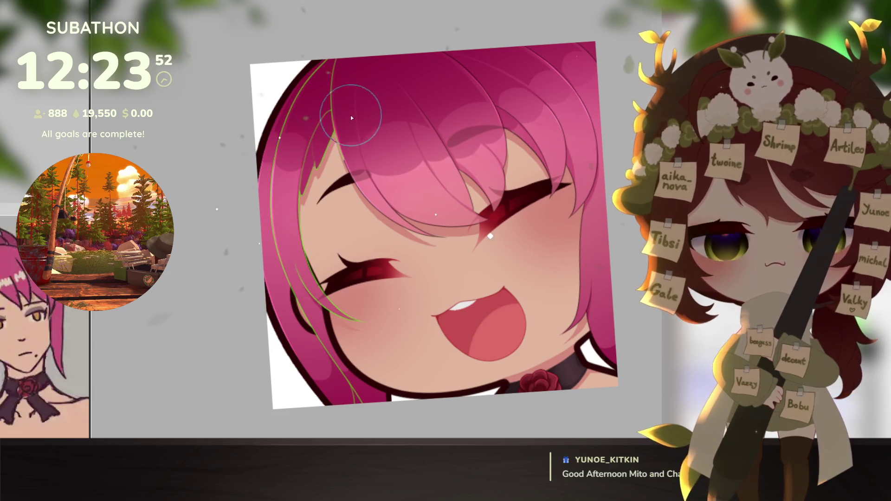
pyautogui.hscroll(2, 334, 219)
pyautogui.scroll(2, 334, 219)
pyautogui.moveTo(376, 227); pyautogui.dragTo(460, 239)
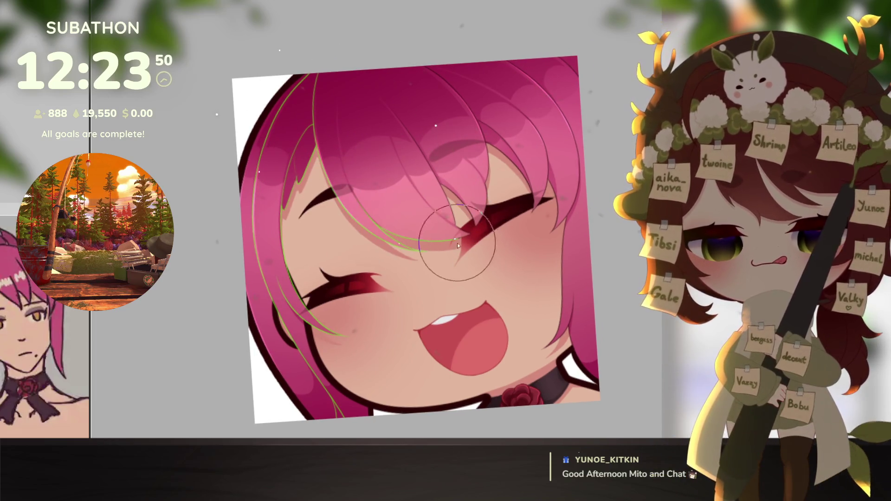
pyautogui.moveTo(430, 156); pyautogui.dragTo(465, 218)
pyautogui.moveTo(487, 139); pyautogui.dragTo(534, 209)
pyautogui.moveTo(529, 121)
pyautogui.mouseDown()
pyautogui.moveTo(555, 233)
pyautogui.moveTo(548, 348)
pyautogui.mouseUp()
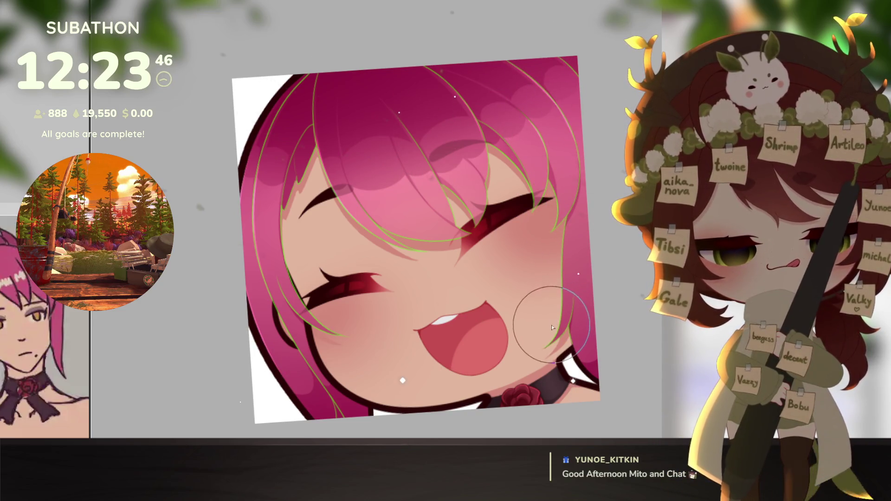
pyautogui.scroll(-1, 574, 301)
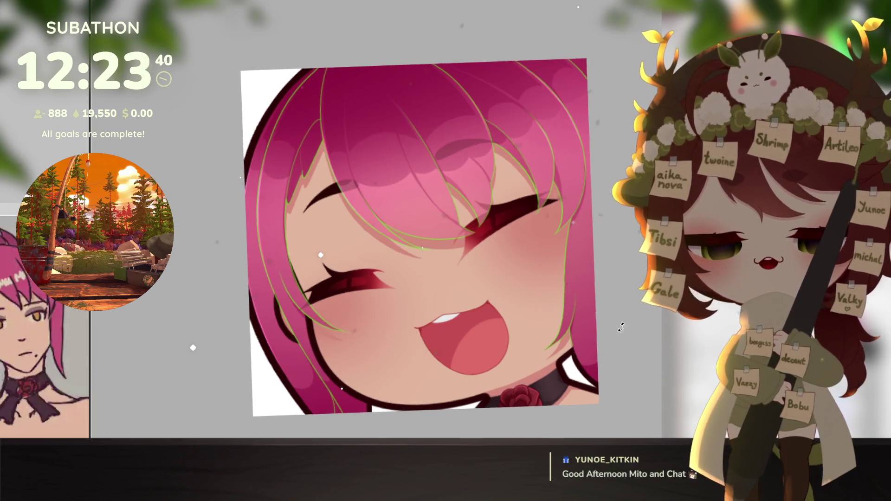
pyautogui.moveTo(590, 299); pyautogui.dragTo(608, 297)
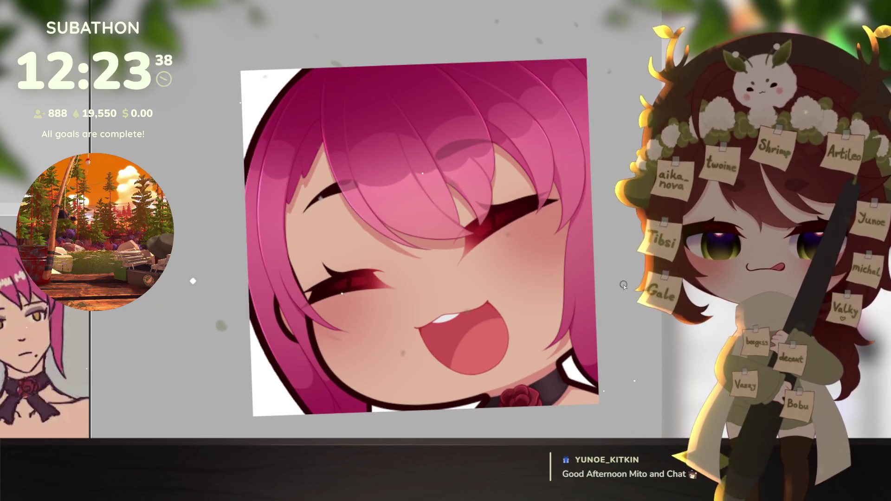
# Step: Enlarge the brush about four times with ], adjusting the view over the emote
pyautogui.moveTo(628, 292); pyautogui.dragTo(632, 327)
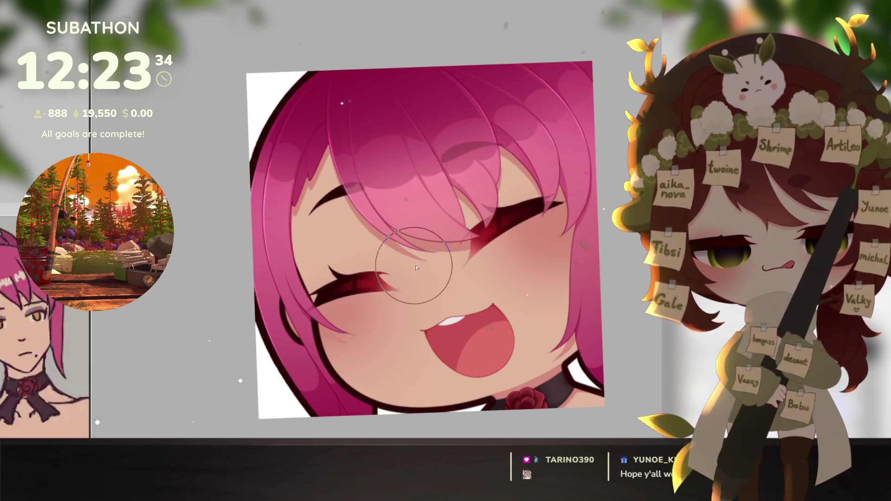
pyautogui.press(']')
pyautogui.press(']')
pyautogui.press(']')
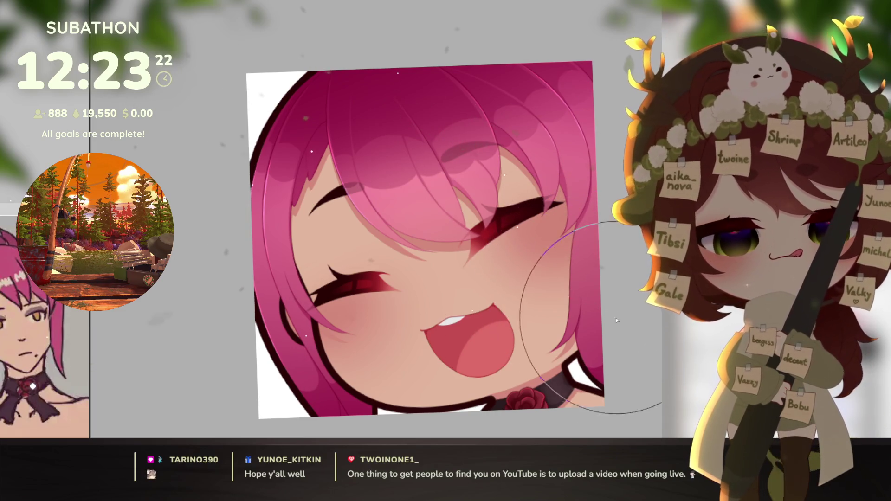
pyautogui.scroll(-4, 597, 312)
pyautogui.scroll(3, 595, 316)
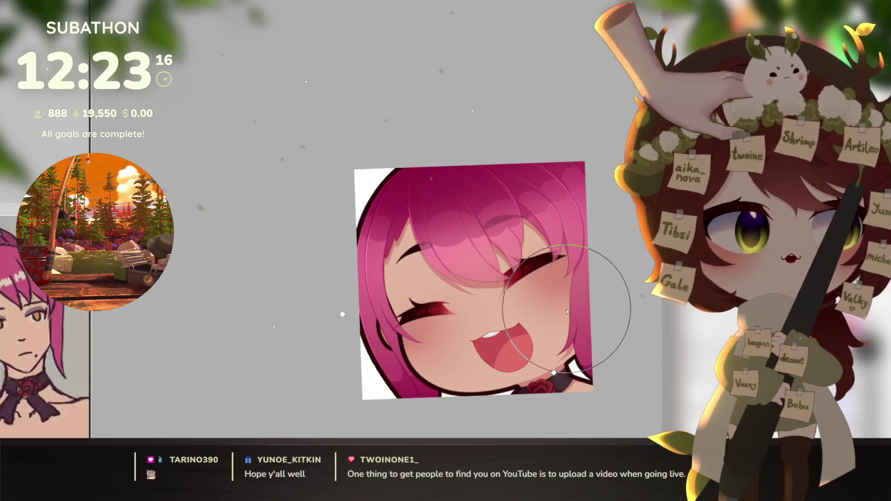
pyautogui.moveTo(554, 340); pyautogui.dragTo(530, 328)
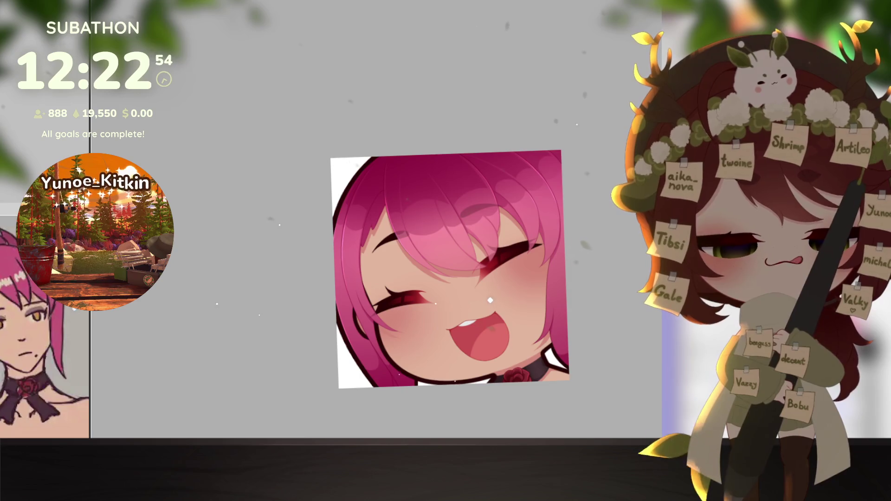
pyautogui.scroll(-1, 580, 301)
pyautogui.click(583, 326)
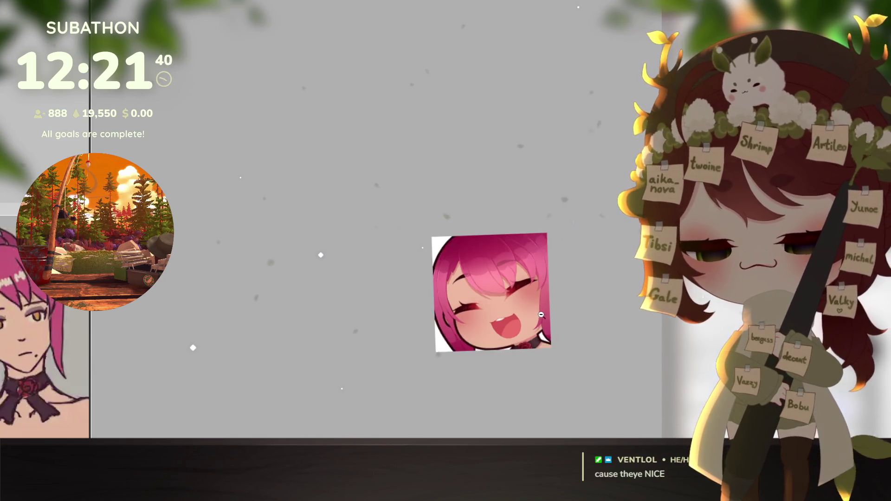
pyautogui.scroll(-5, 541, 314)
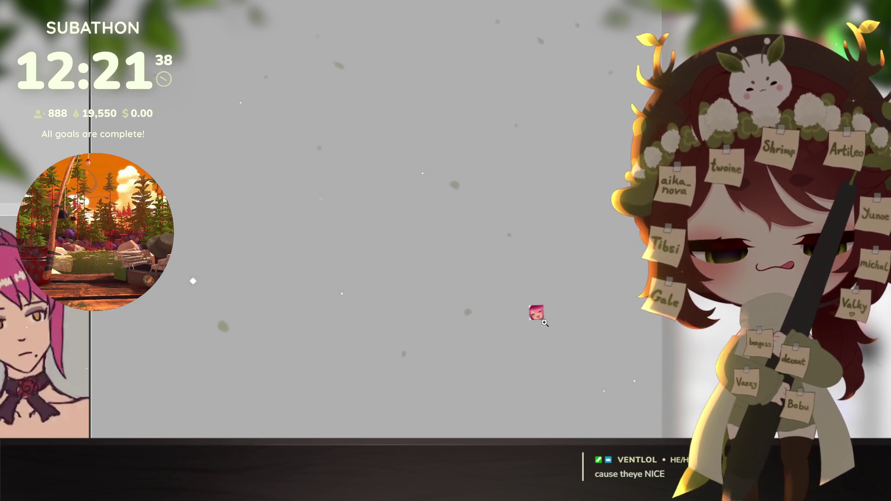
pyautogui.scroll(5, 544, 322)
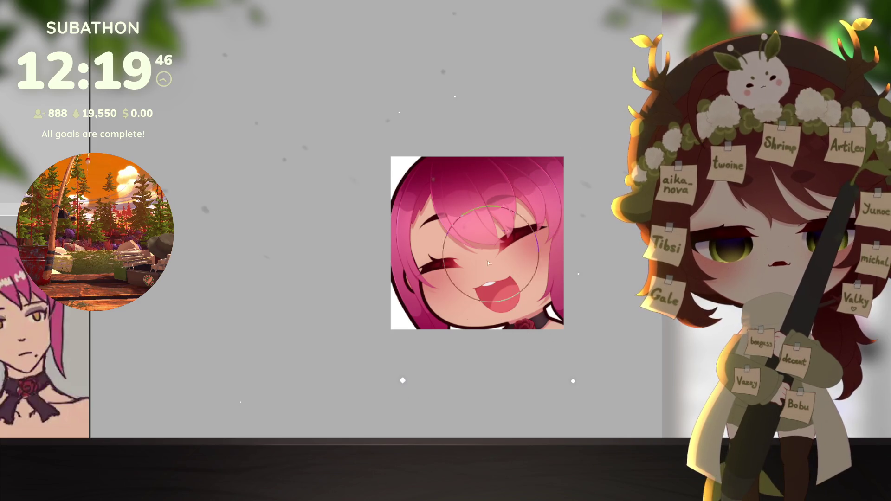
pyautogui.scroll(-5, 546, 308)
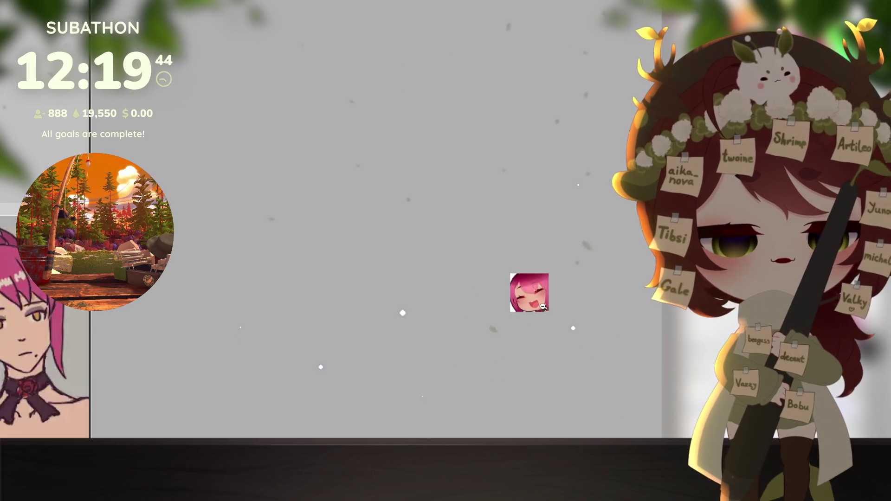
pyautogui.scroll(-1, 543, 307)
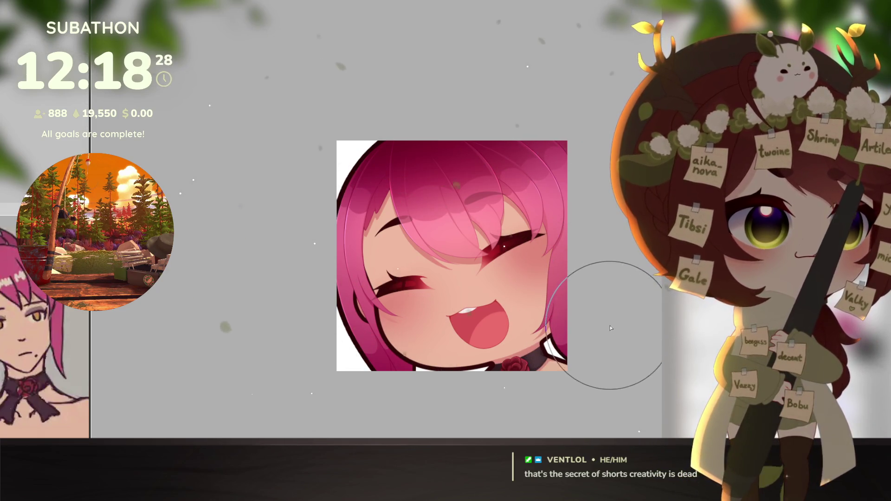
pyautogui.scroll(-4, 598, 349)
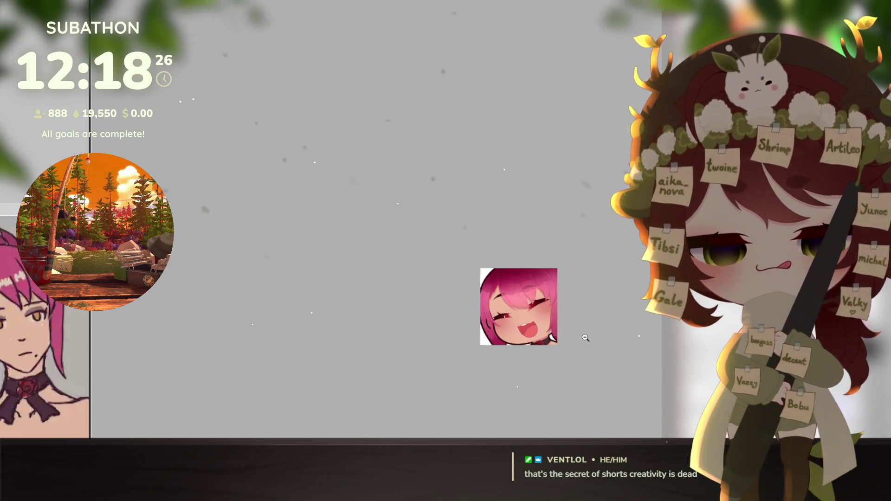
pyautogui.scroll(1, 575, 348)
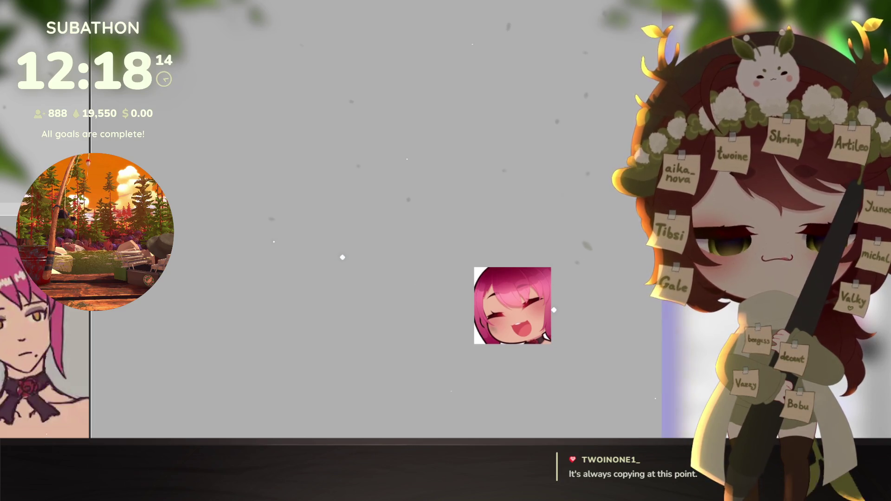
pyautogui.click(525, 327)
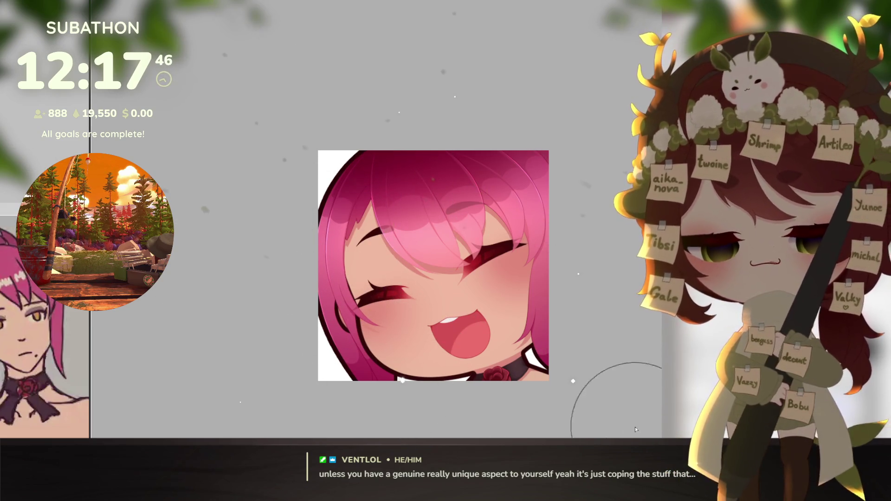
pyautogui.moveTo(533, 358); pyautogui.dragTo(525, 366)
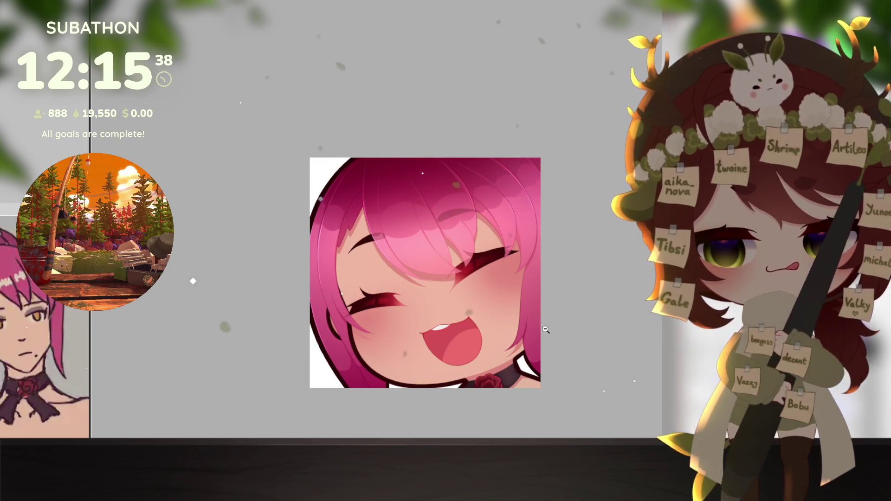
pyautogui.scroll(3, 559, 337)
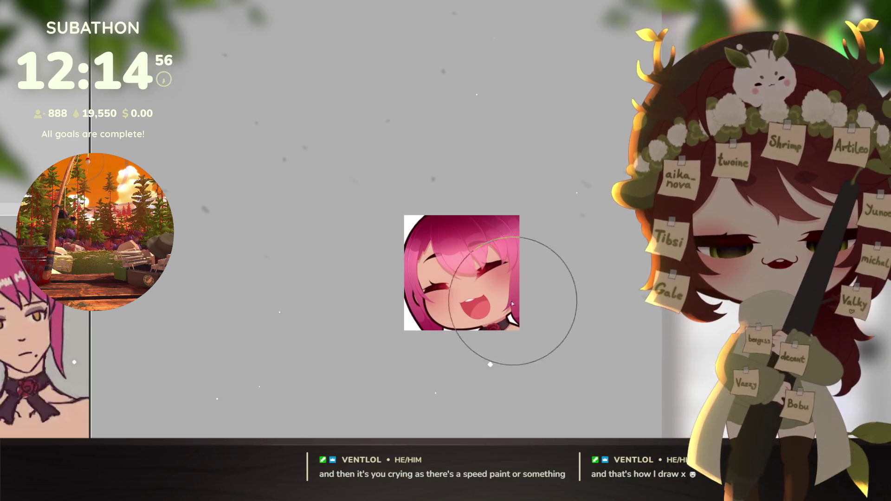
# Step: Close the emote document
pyautogui.scroll(2, 518, 303)
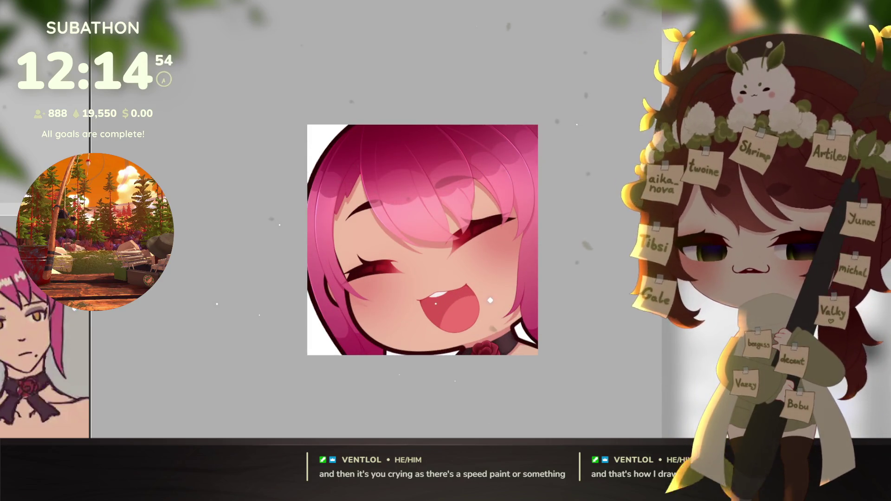
pyautogui.hotkey('alt', 'Tab')
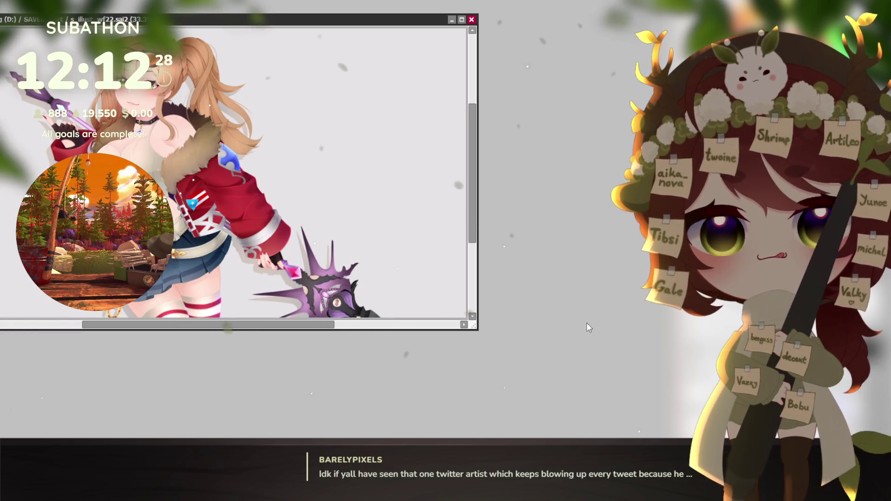
# Step: Maximize the illustration window and pan to centre the blonde girl reference
pyautogui.click(462, 20)
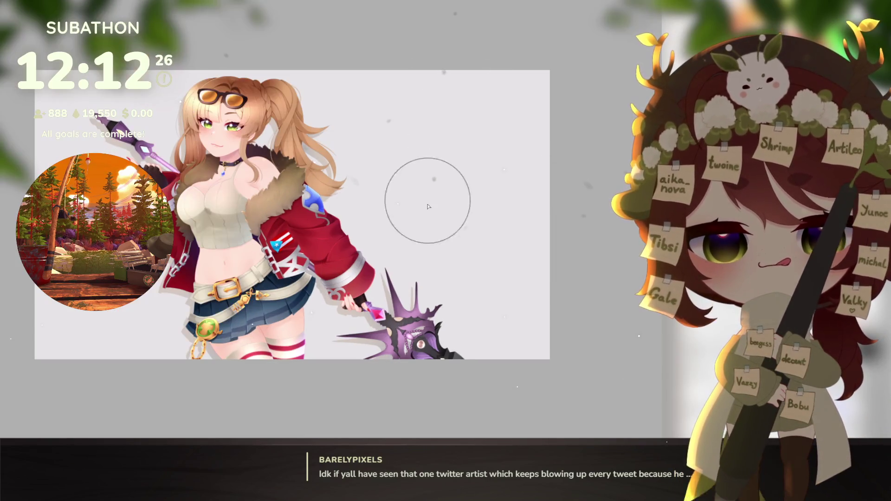
pyautogui.moveTo(441, 290); pyautogui.dragTo(458, 302)
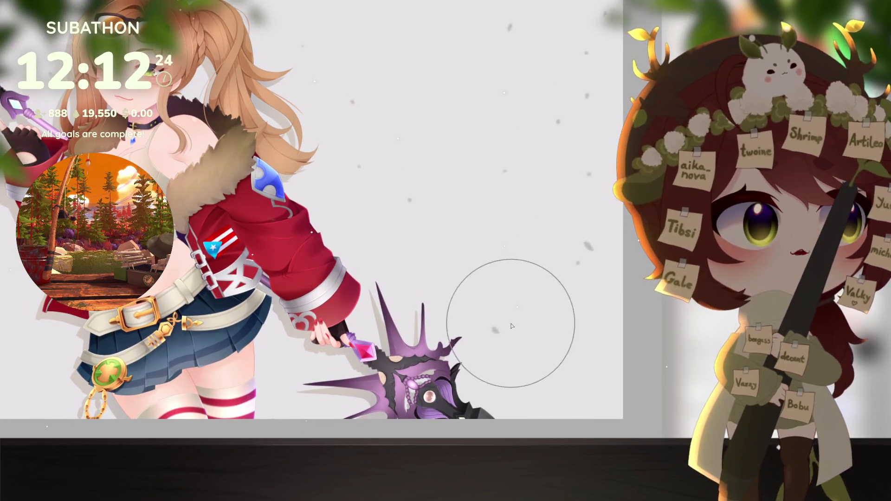
pyautogui.moveTo(512, 330)
pyautogui.mouseDown()
pyautogui.moveTo(529, 349)
pyautogui.moveTo(544, 341)
pyautogui.mouseUp()
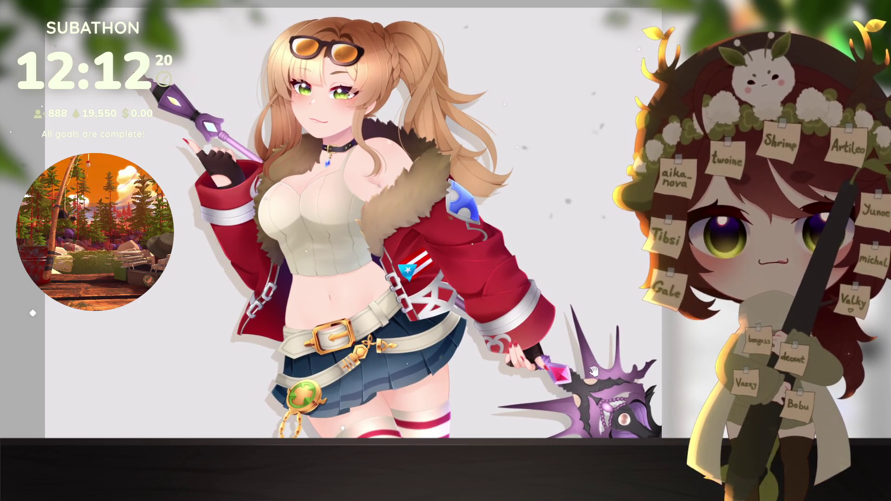
pyautogui.moveTo(594, 369); pyautogui.dragTo(594, 366)
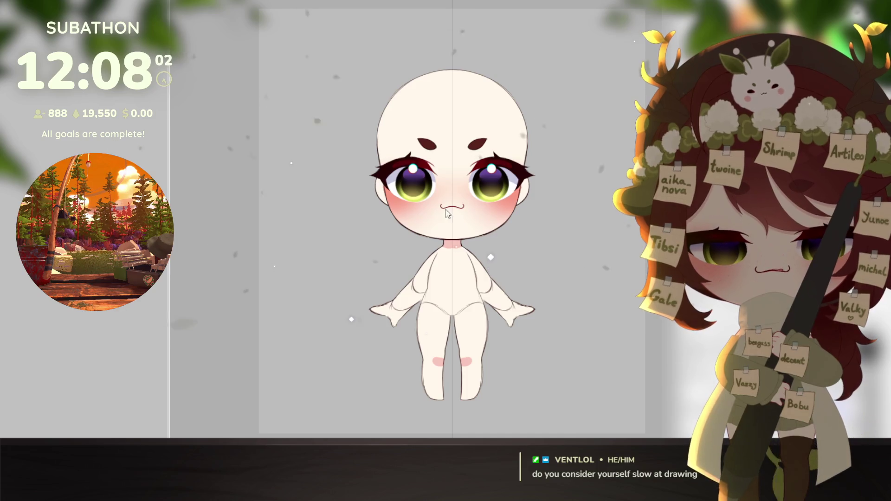
# Step: Show the reference beside the drawing and recentre the chibi face with its neck visible
pyautogui.press('Tab')
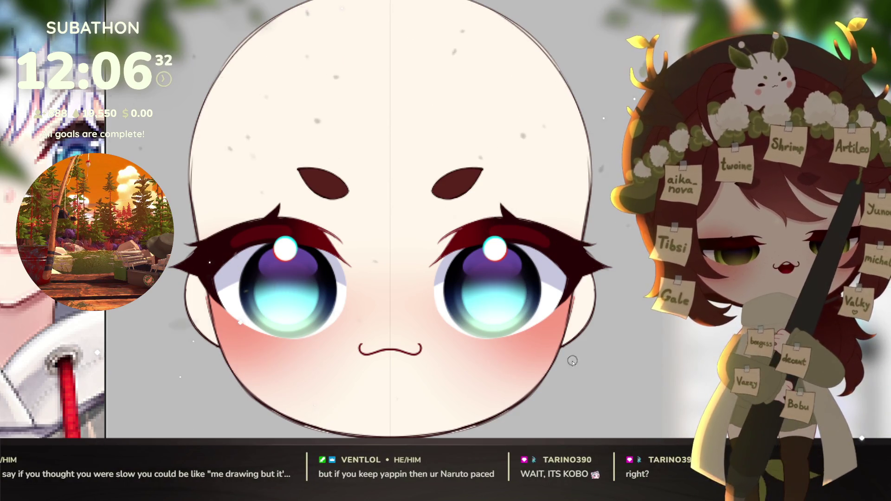
pyautogui.moveTo(599, 385); pyautogui.dragTo(611, 365)
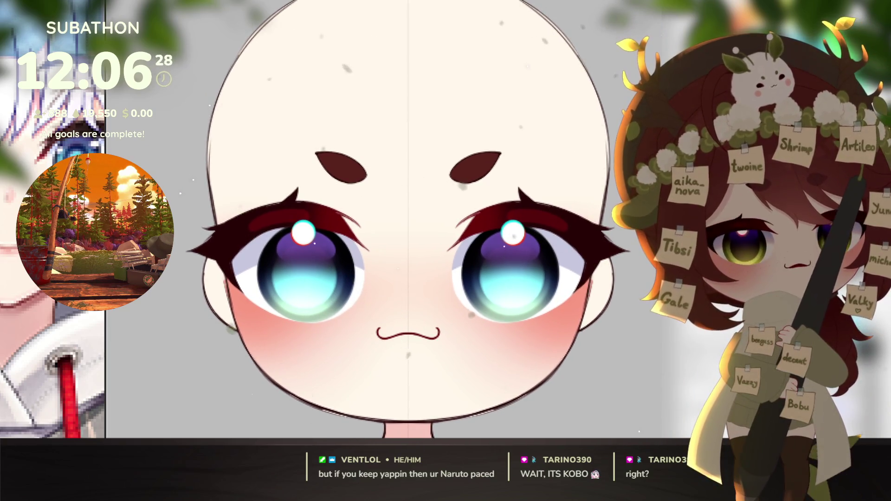
pyautogui.moveTo(543, 387); pyautogui.dragTo(548, 390)
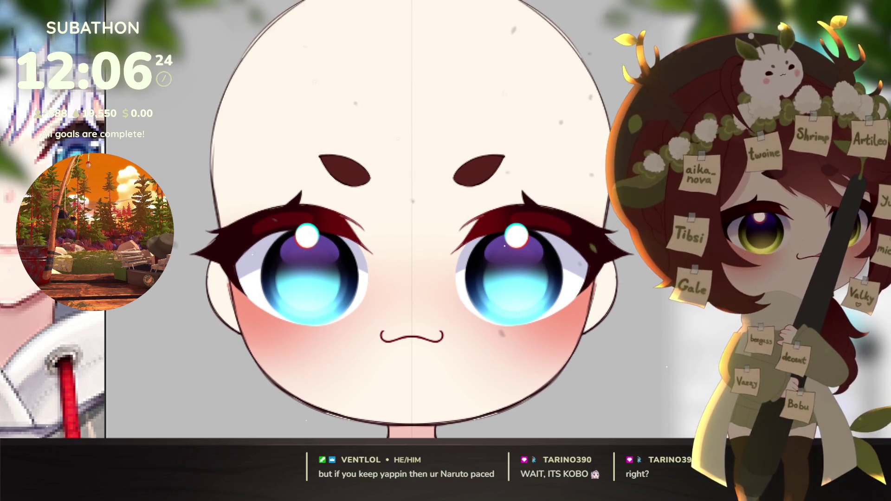
pyautogui.moveTo(536, 354); pyautogui.dragTo(548, 361)
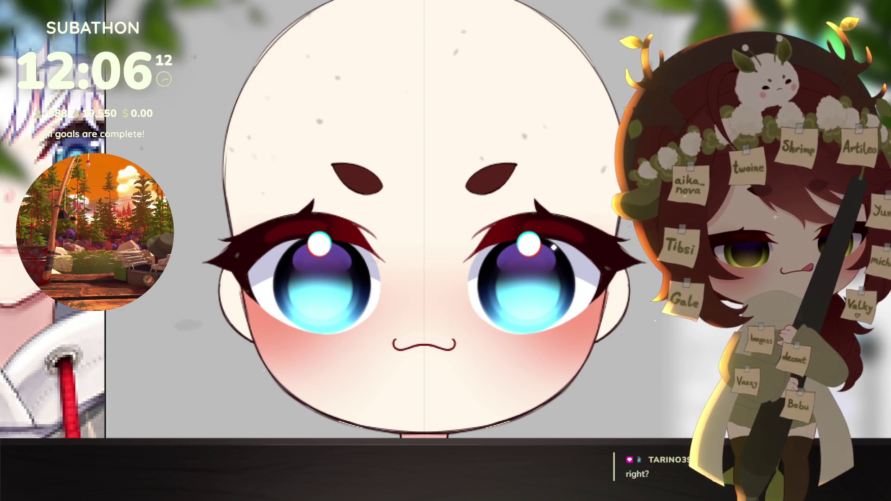
pyautogui.scroll(2, 553, 321)
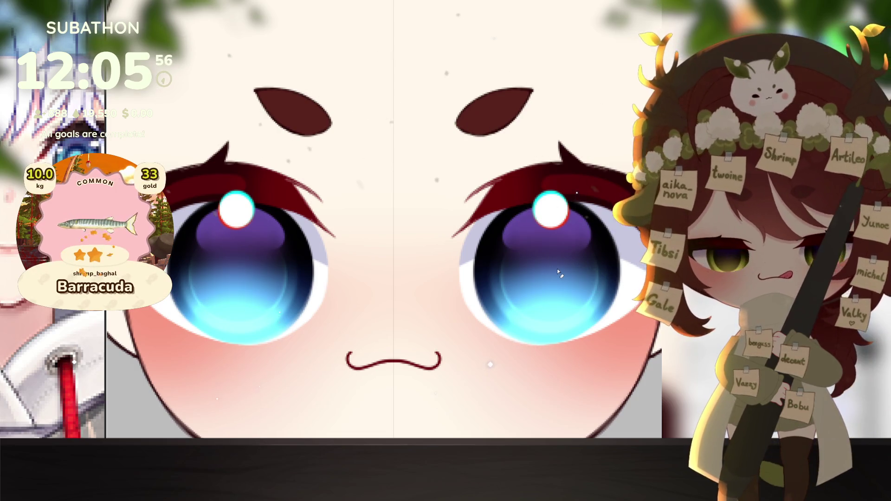
# Step: Airbrush a cyan glow into both irises, undoing the misfired dabs
pyautogui.moveTo(554, 272); pyautogui.dragTo(551, 278)
pyautogui.hotkey('ctrl', 'z')
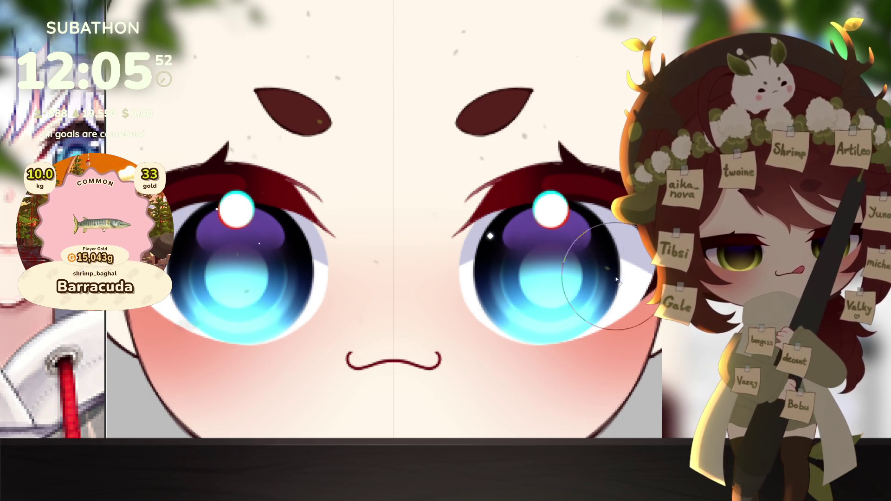
pyautogui.click(552, 277)
pyautogui.click(553, 277)
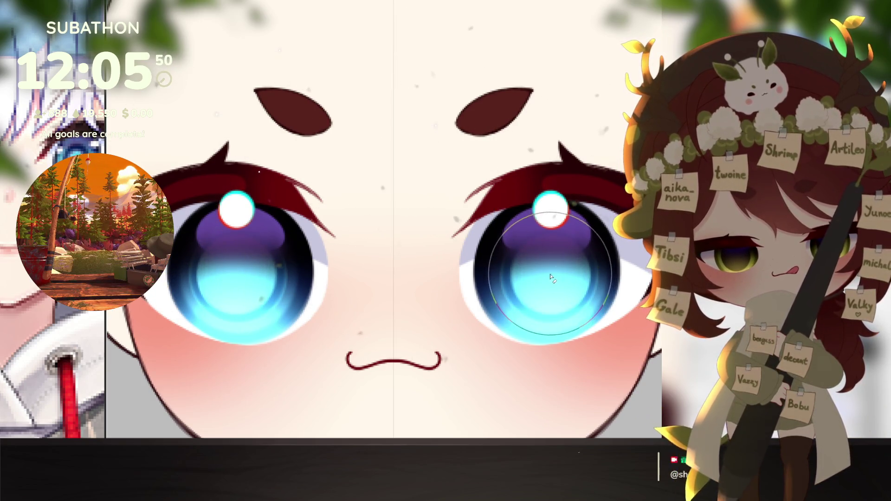
pyautogui.hotkey('ctrl', 'z')
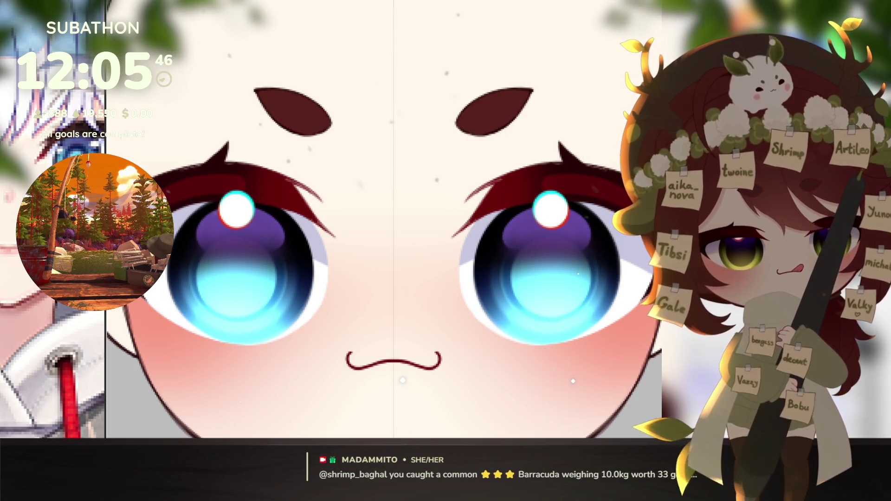
# Step: Darken the lower cyan area of both irises
pyautogui.moveTo(541, 341); pyautogui.dragTo(539, 348)
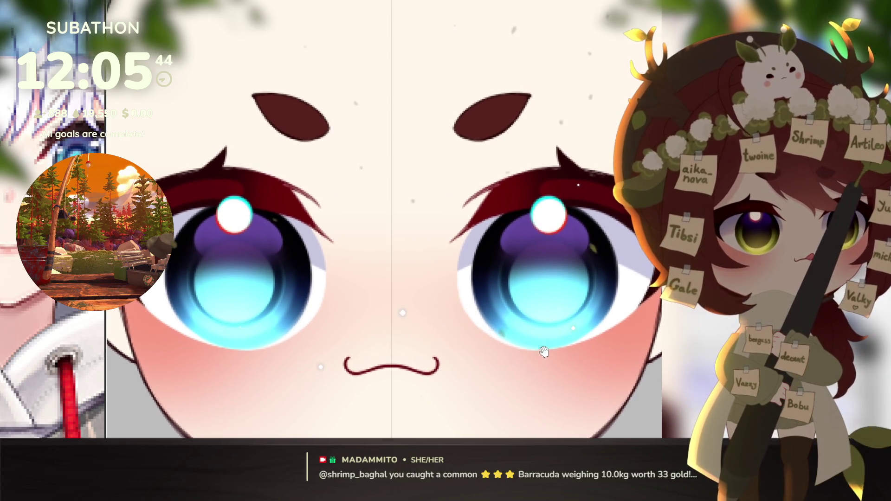
pyautogui.scroll(-5, 595, 333)
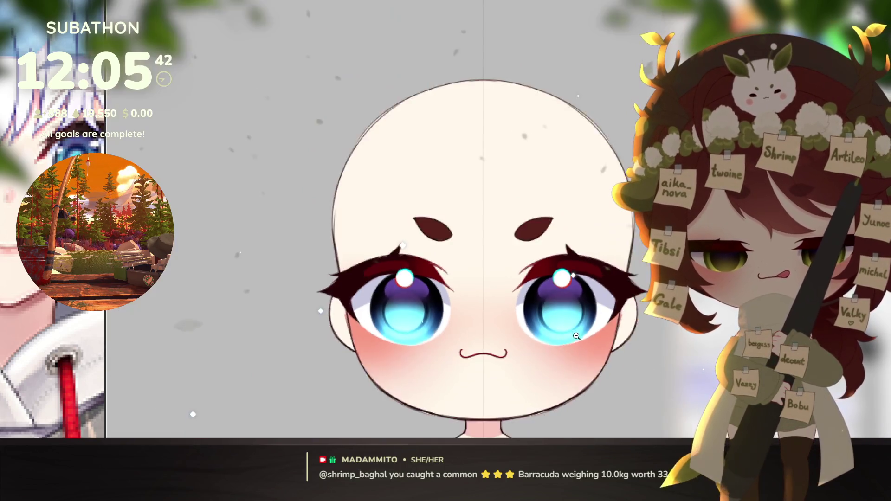
pyautogui.scroll(5, 595, 334)
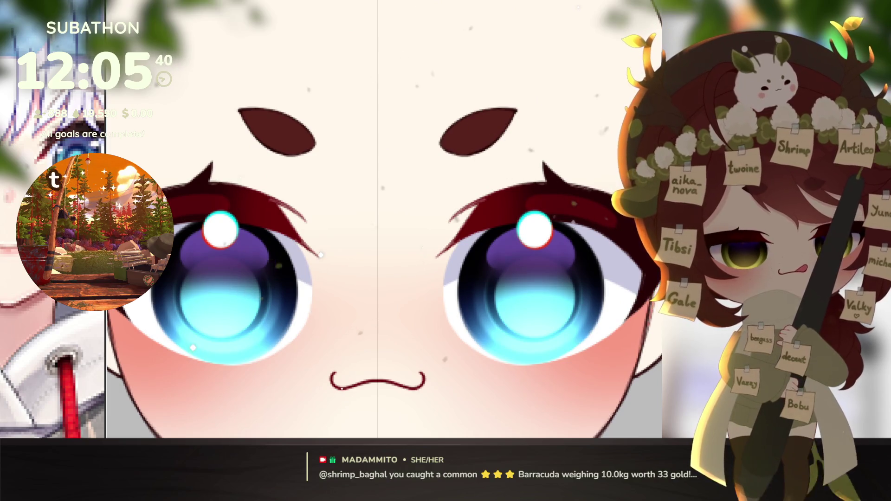
pyautogui.moveTo(534, 288)
pyautogui.mouseDown()
pyautogui.moveTo(561, 300)
pyautogui.moveTo(509, 321)
pyautogui.moveTo(538, 297)
pyautogui.mouseUp()
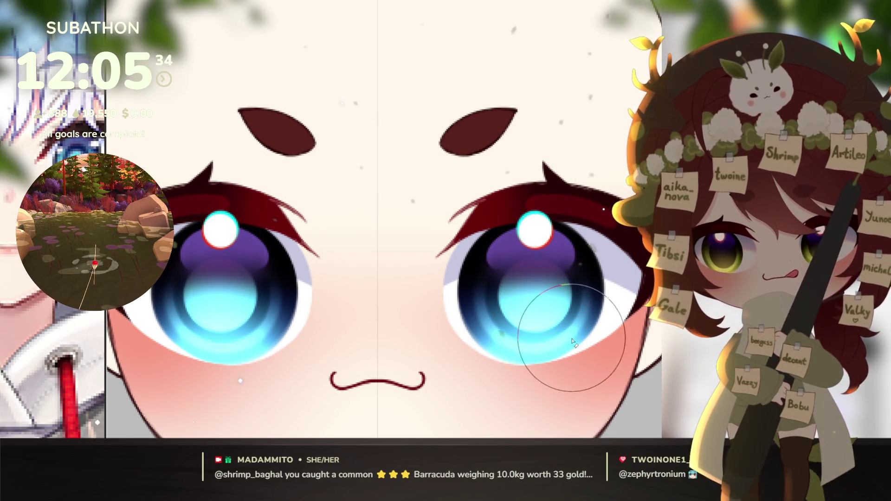
pyautogui.scroll(-5, 577, 341)
pyautogui.scroll(4, 567, 356)
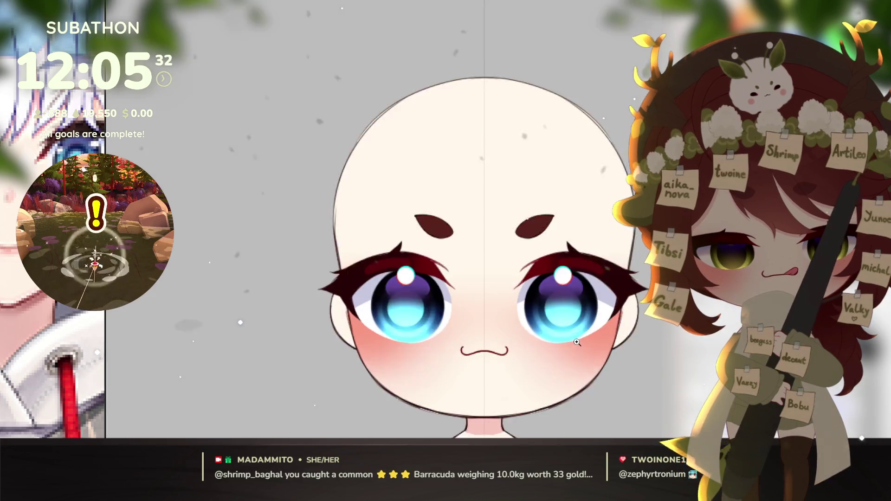
# Step: Paint a white glow into both pupil centres
pyautogui.moveTo(566, 356); pyautogui.dragTo(558, 364)
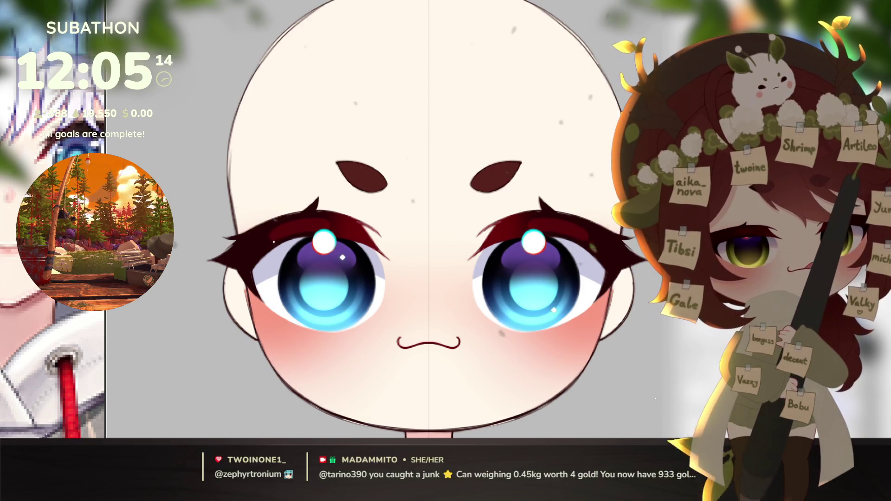
pyautogui.scroll(3, 548, 325)
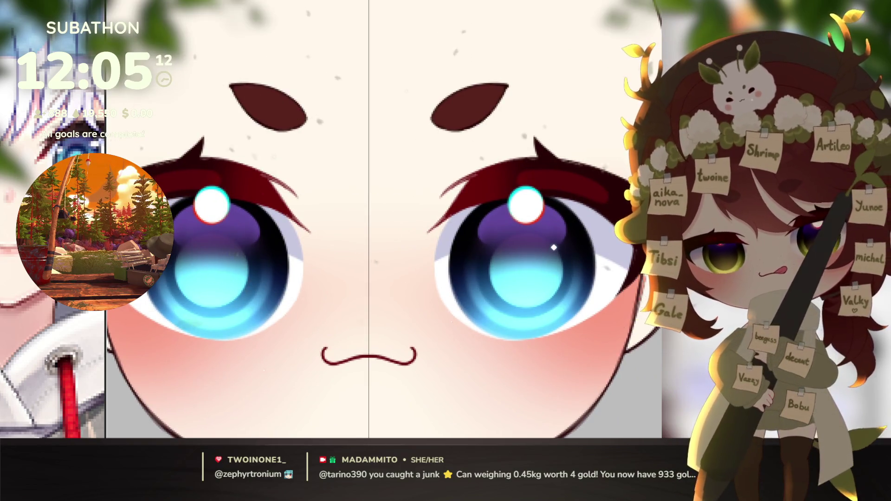
pyautogui.moveTo(527, 272); pyautogui.dragTo(530, 277)
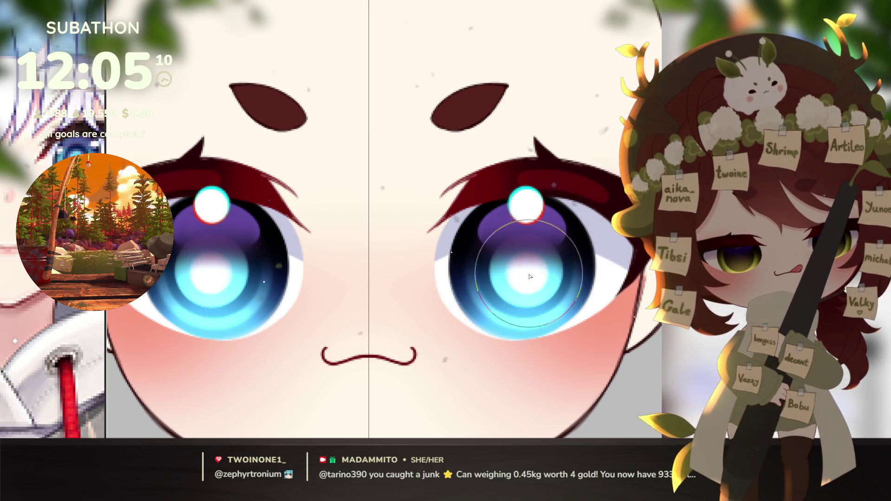
pyautogui.scroll(-2, 569, 329)
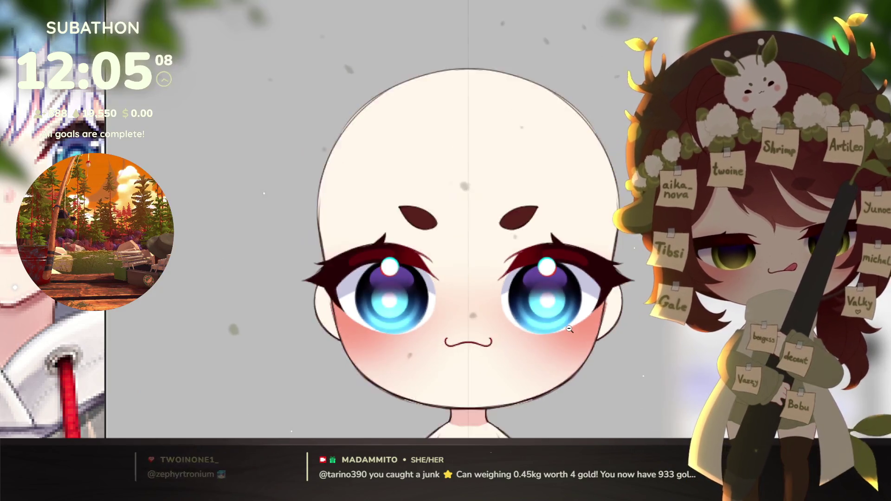
# Step: Zoom in close on the chibi's face and airbrush a brighter glow on the lower irises
pyautogui.scroll(-3, 569, 329)
pyautogui.scroll(1, 578, 331)
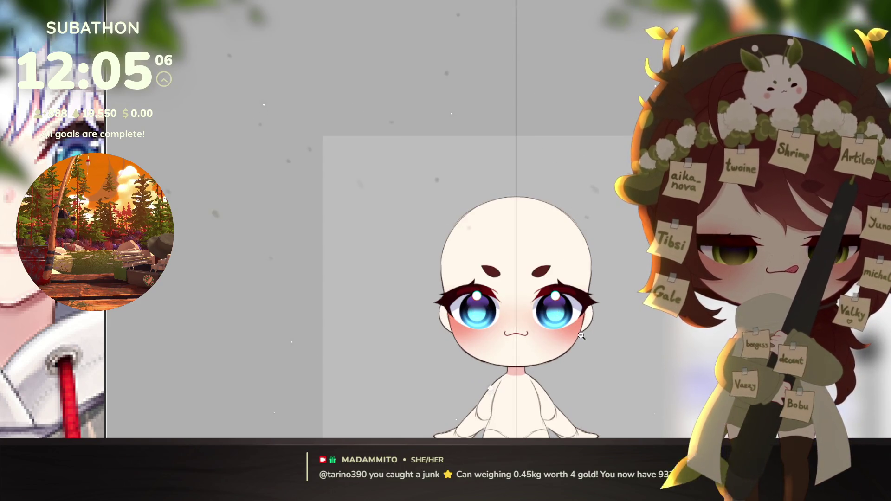
pyautogui.scroll(-2, 581, 337)
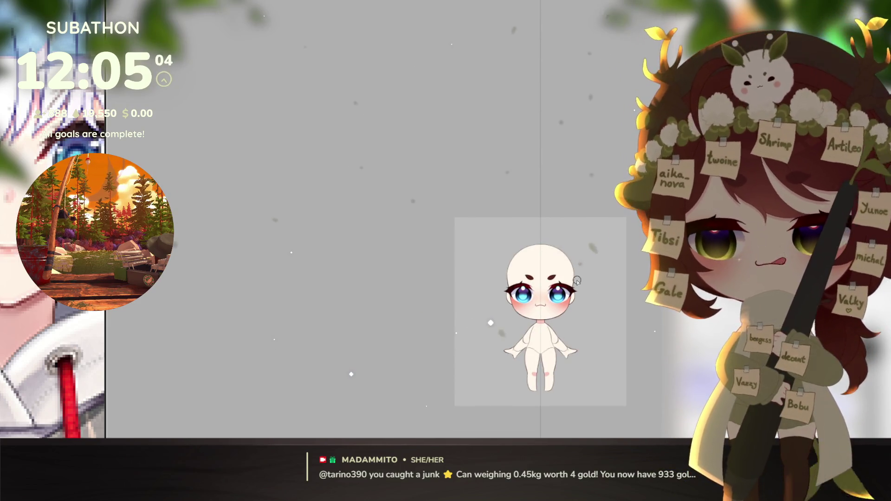
pyautogui.scroll(3, 577, 281)
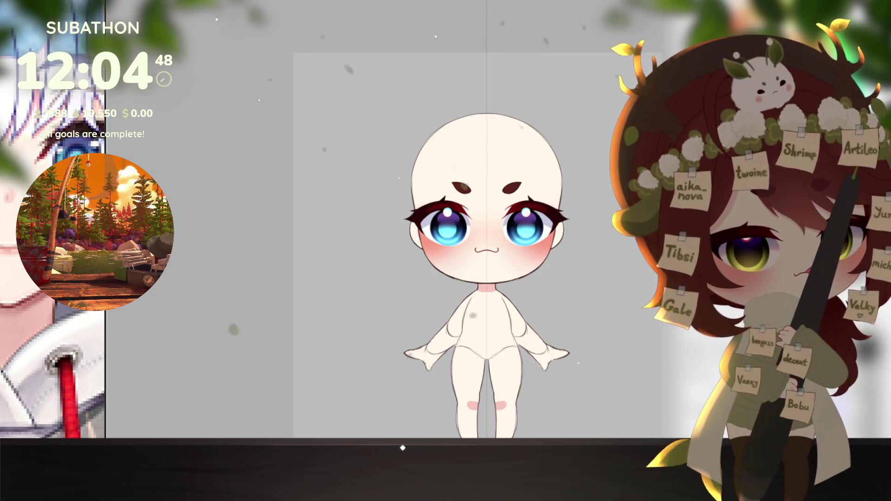
pyautogui.moveTo(486, 242); pyautogui.dragTo(472, 240)
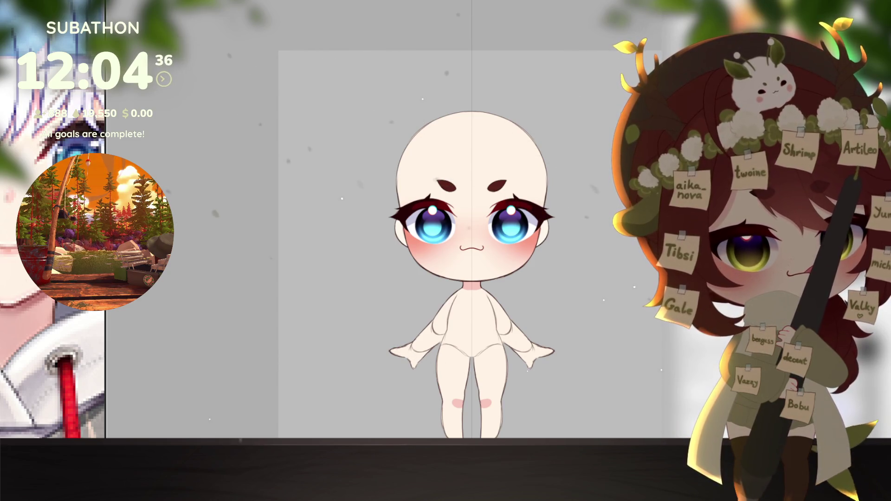
pyautogui.moveTo(570, 322); pyautogui.dragTo(559, 351)
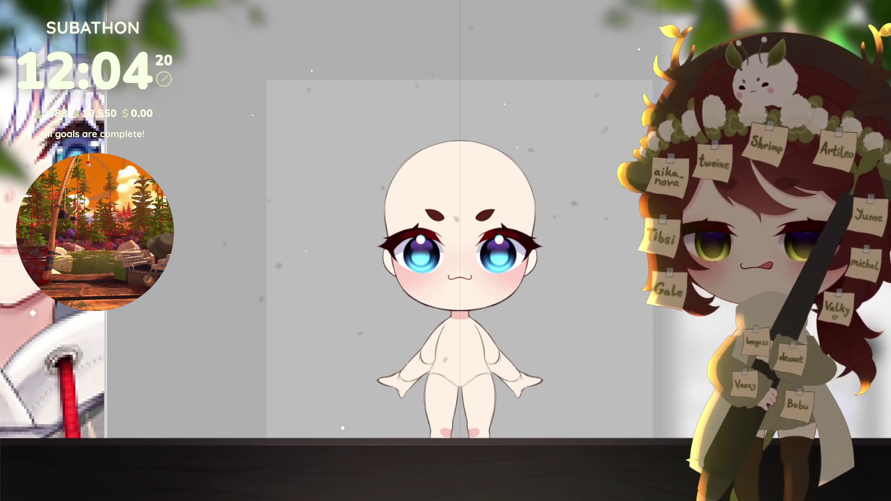
pyautogui.moveTo(266, 345); pyautogui.dragTo(540, 331)
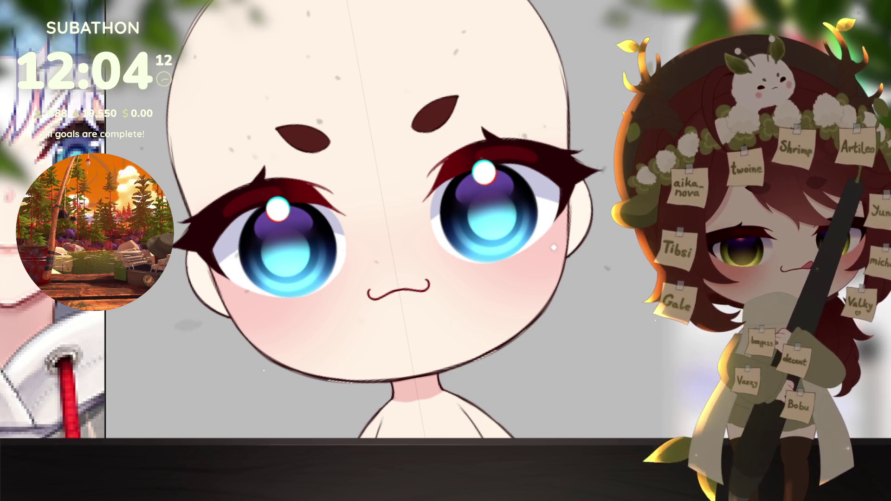
pyautogui.moveTo(528, 228)
pyautogui.mouseDown()
pyautogui.moveTo(507, 219)
pyautogui.moveTo(483, 229)
pyautogui.moveTo(497, 213)
pyautogui.moveTo(496, 257)
pyautogui.moveTo(492, 246)
pyautogui.moveTo(502, 259)
pyautogui.mouseUp()
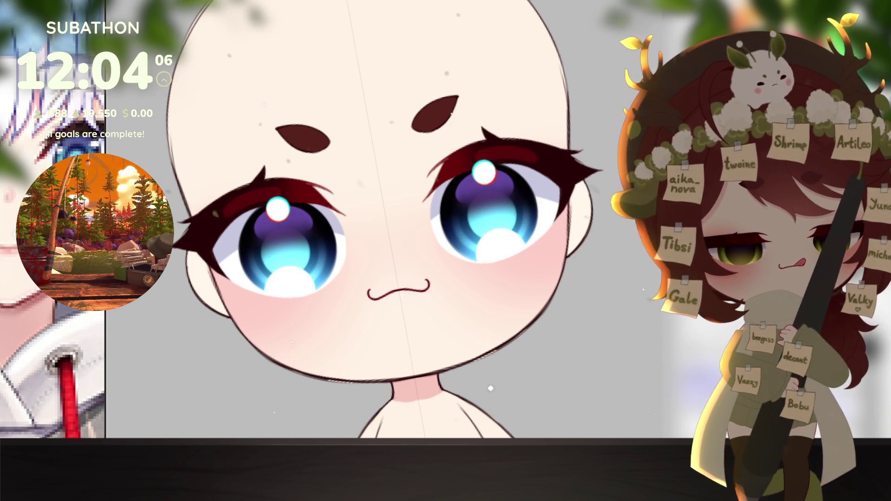
# Step: Compare white and pink lower-iris highlights with undo/redo, keep pink, and preview the figure
pyautogui.hotkey('ctrl', 'z')
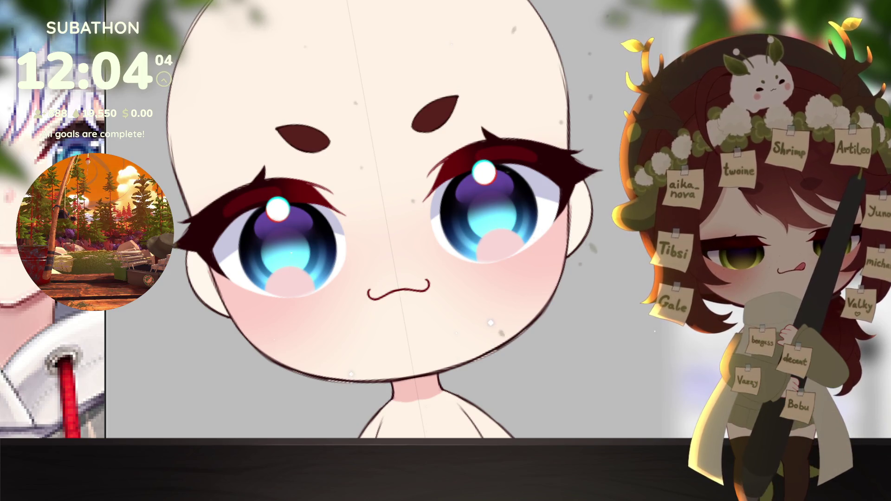
pyautogui.hotkey('ctrl', 'z')
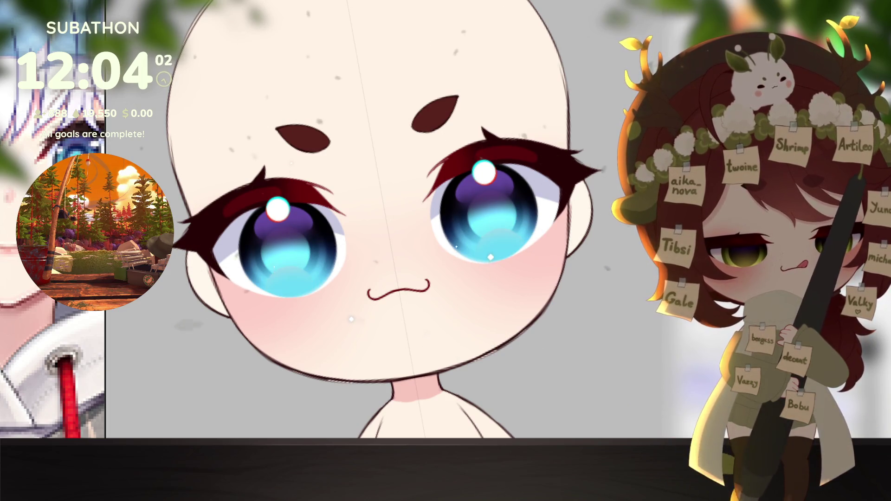
pyautogui.hotkey('ctrl', 'y')
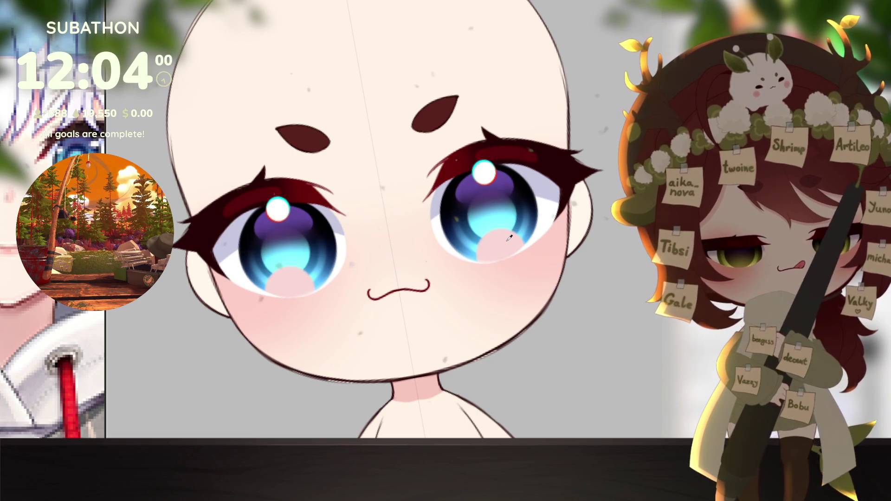
pyautogui.hotkey('ctrl', 'z')
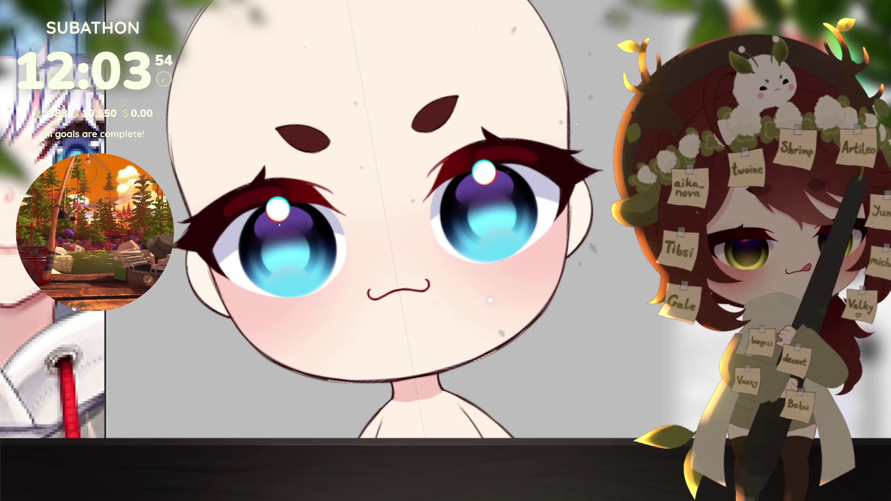
pyautogui.hotkey('ctrl', 'z')
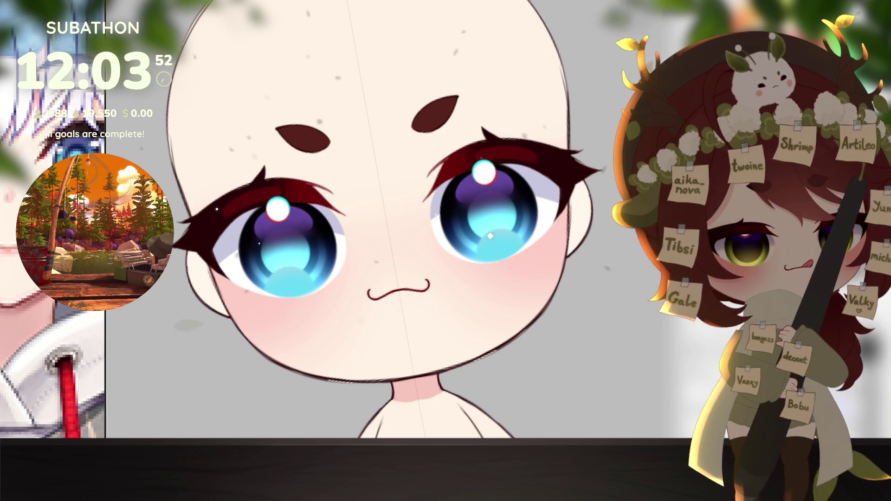
pyautogui.hotkey('ctrl', 'y')
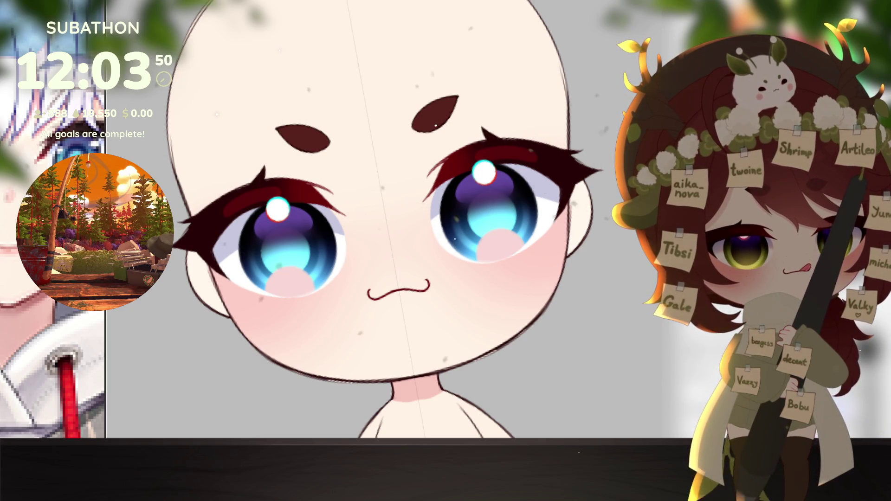
pyautogui.hotkey('ctrl', 'z')
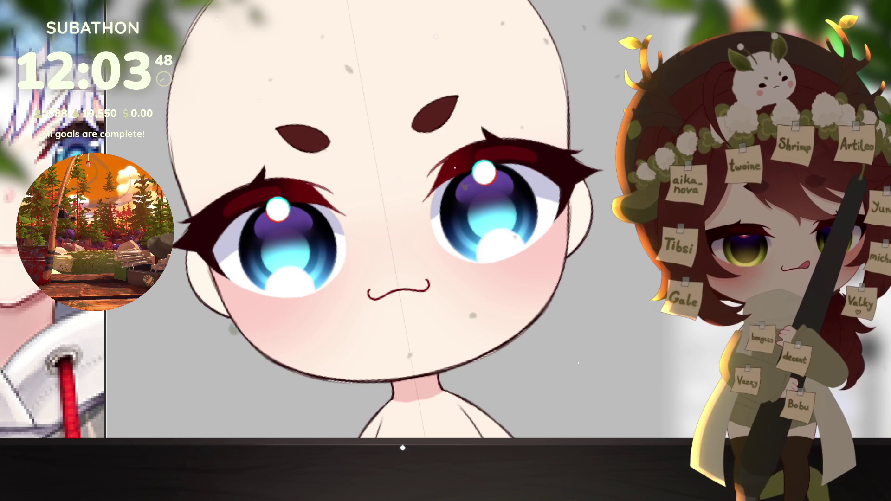
pyautogui.hotkey('ctrl', 'y')
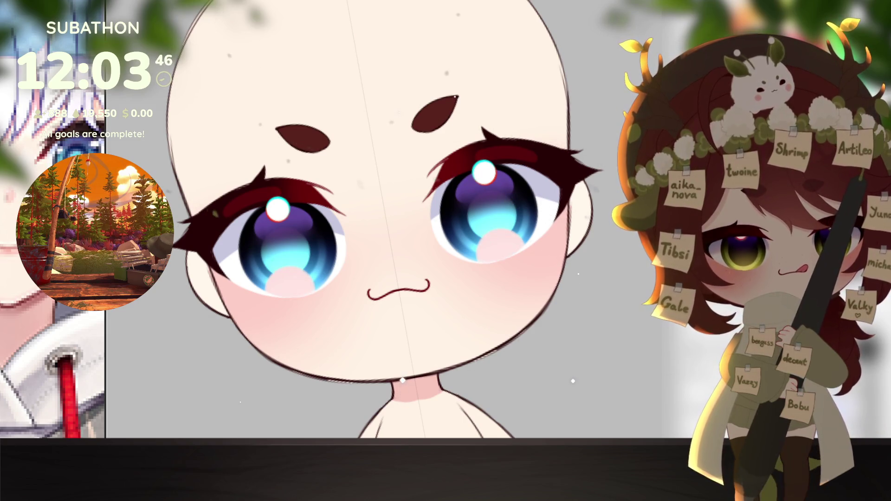
pyautogui.hotkey('ctrl', '0')
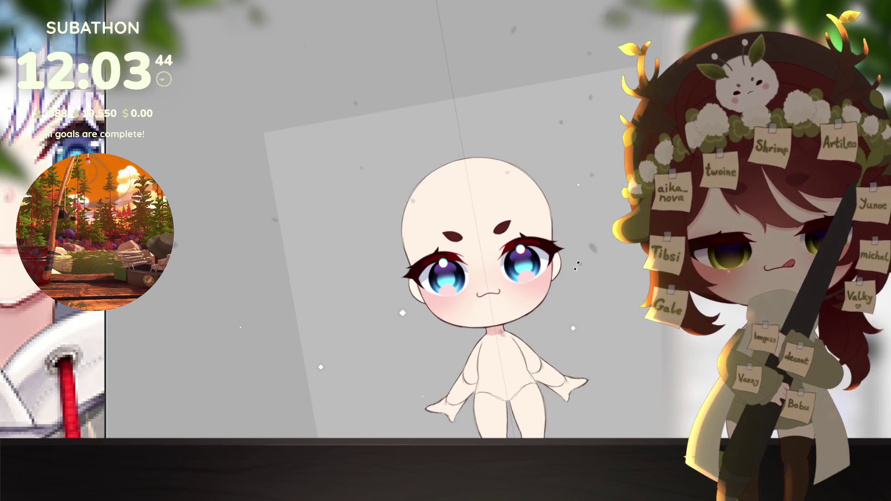
# Step: Zoom in near the right eye, tilt the view, and repaint mirrored pink highlights on both irises
pyautogui.hotkey('ctrl', '+')
pyautogui.hotkey('ctrl', '+')
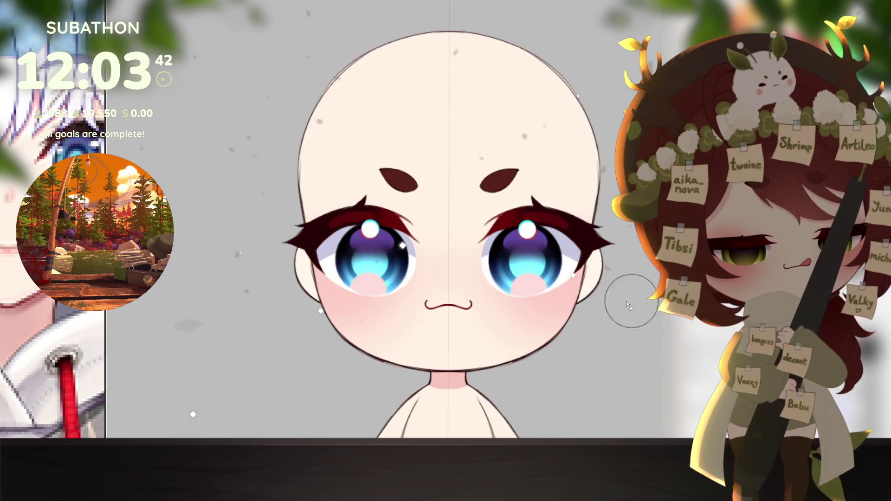
pyautogui.scroll(3, 521, 287)
pyautogui.hotkey('ctrl', 'z')
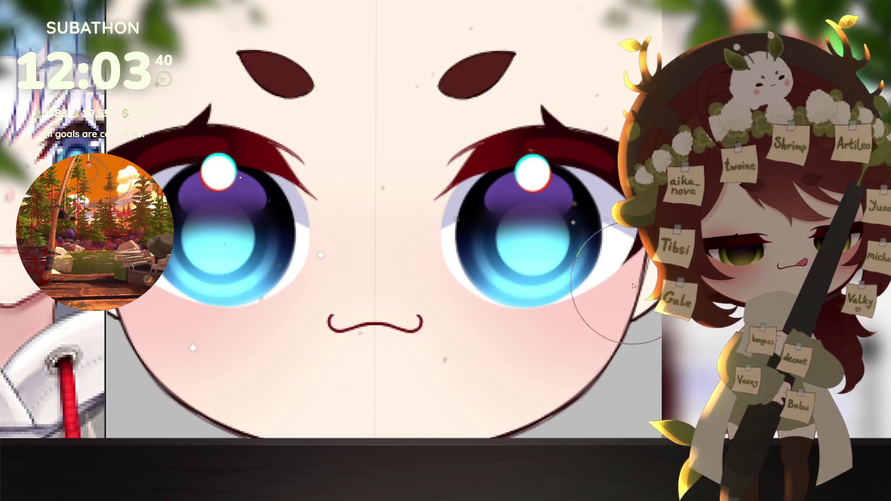
pyautogui.press('-')
pyautogui.moveTo(549, 291)
pyautogui.mouseDown()
pyautogui.moveTo(540, 284)
pyautogui.moveTo(546, 297)
pyautogui.mouseUp()
pyautogui.hotkey('ctrl', 'z')
pyautogui.scroll(-4, 603, 308)
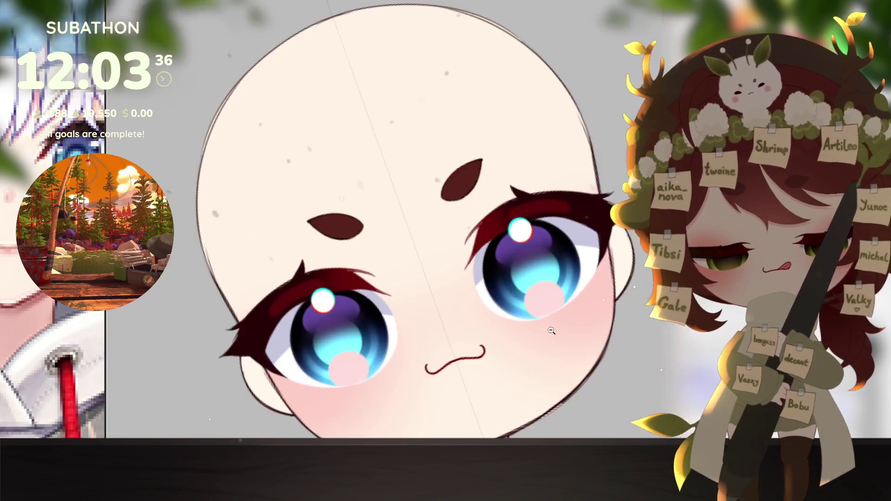
pyautogui.scroll(3, 543, 315)
pyautogui.moveTo(542, 315)
pyautogui.mouseDown()
pyautogui.moveTo(545, 307)
pyautogui.moveTo(544, 317)
pyautogui.mouseUp()
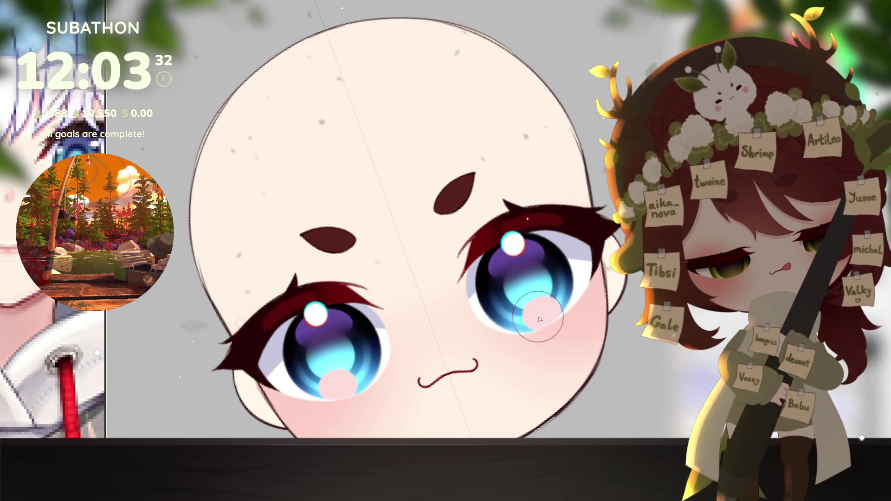
# Step: Zoom out to the full body, straighten the view, and recentre on the chibi figure
pyautogui.scroll(-4, 543, 335)
pyautogui.hotkey('ctrl', '0')
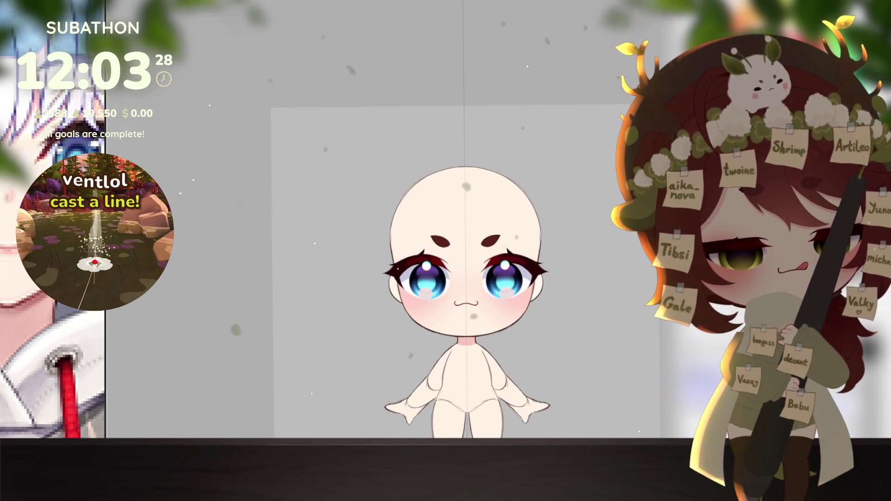
pyautogui.scroll(-3, 559, 251)
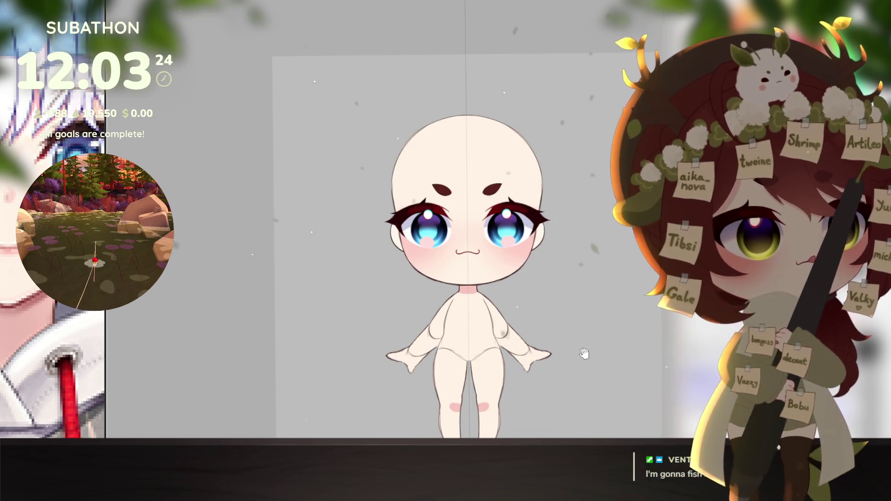
pyautogui.moveTo(593, 351); pyautogui.dragTo(602, 339)
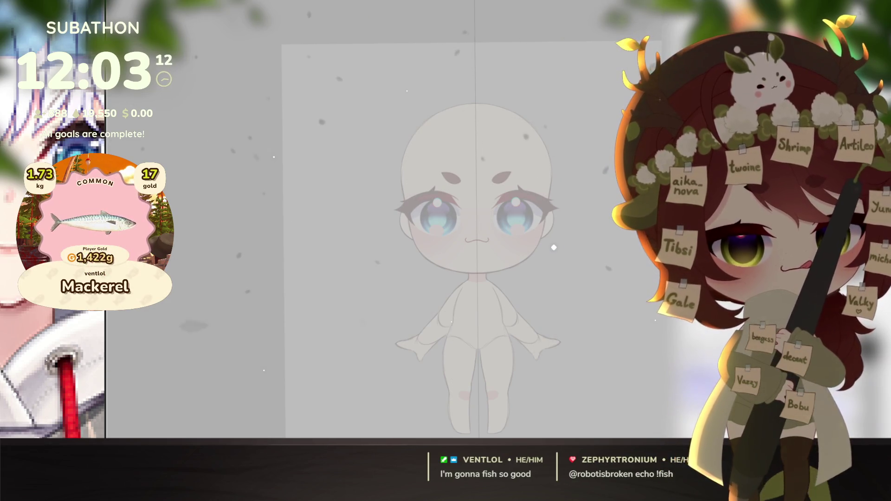
# Step: Enlarge the view on the faded chibi's face and torso and shift slightly across it
pyautogui.scroll(-2, 538, 278)
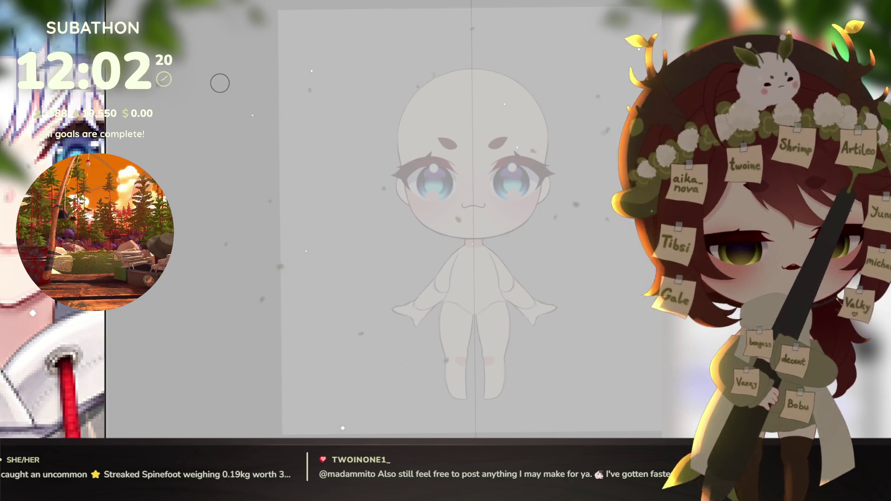
pyautogui.hotkey('ctrl', '+')
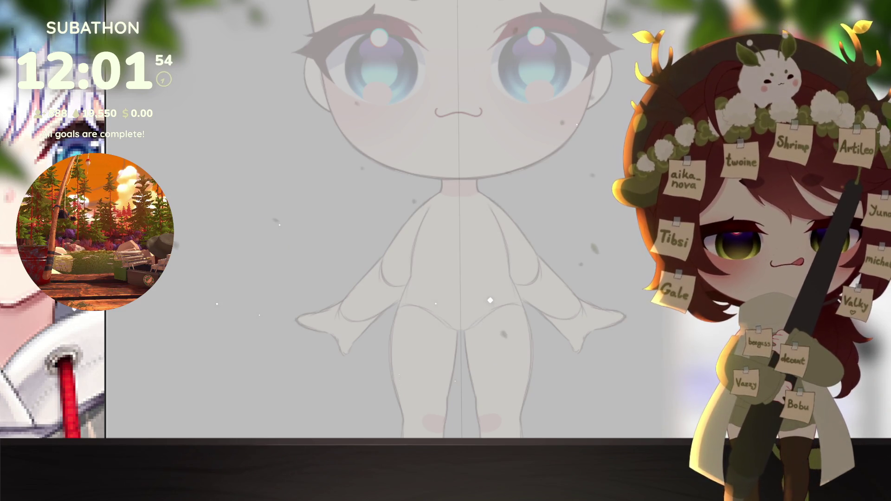
pyautogui.moveTo(494, 343); pyautogui.dragTo(492, 338)
# Step: Draw the sweater's left side line, trimming its overlong end, with the view tilted onto the torso
pyautogui.scroll(2, 448, 285)
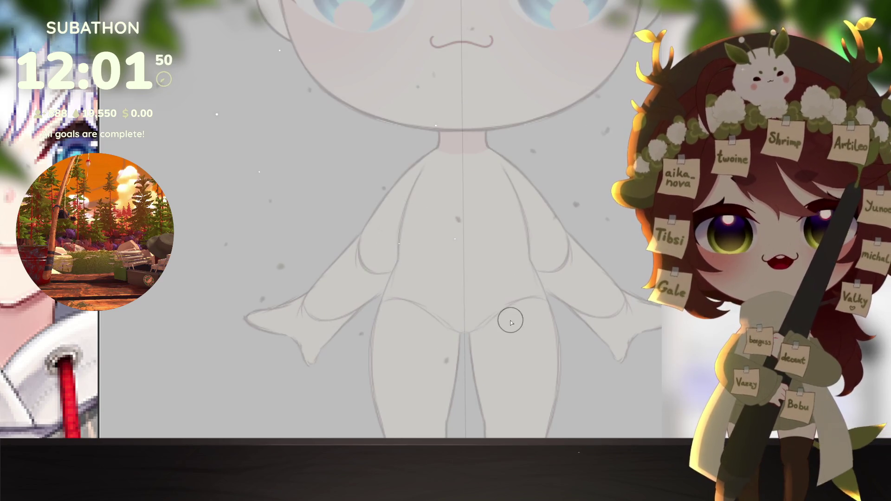
pyautogui.scroll(1, 408, 253)
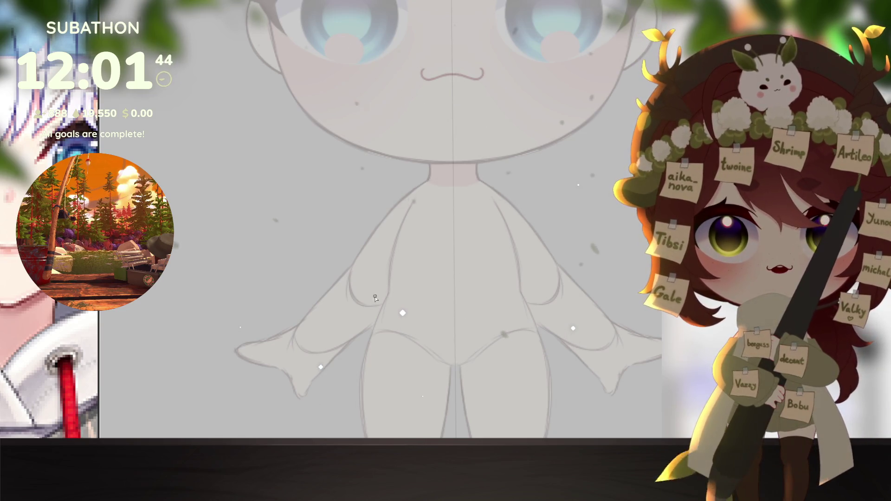
pyautogui.moveTo(444, 317); pyautogui.dragTo(444, 324)
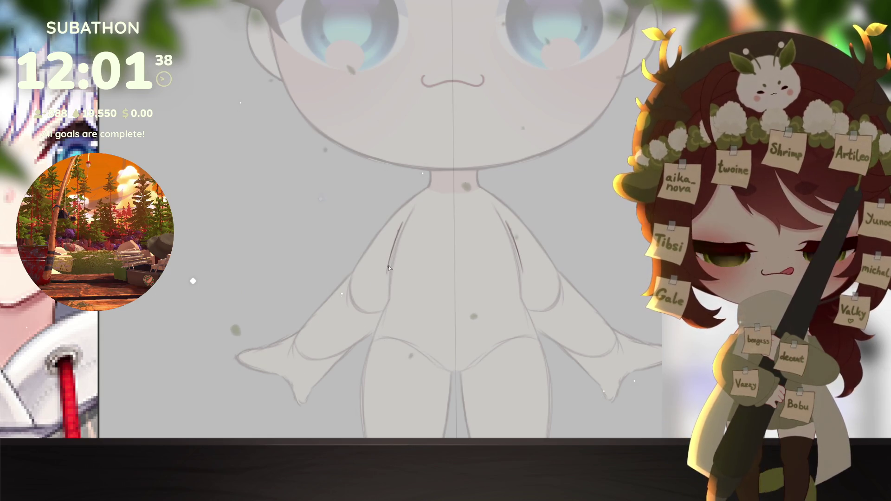
pyautogui.moveTo(391, 269); pyautogui.dragTo(384, 291)
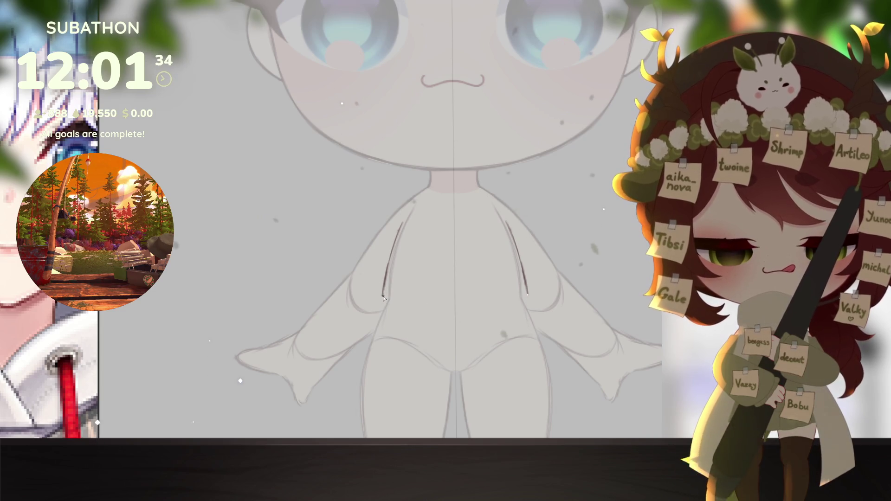
pyautogui.hotkey('ctrl', 'z')
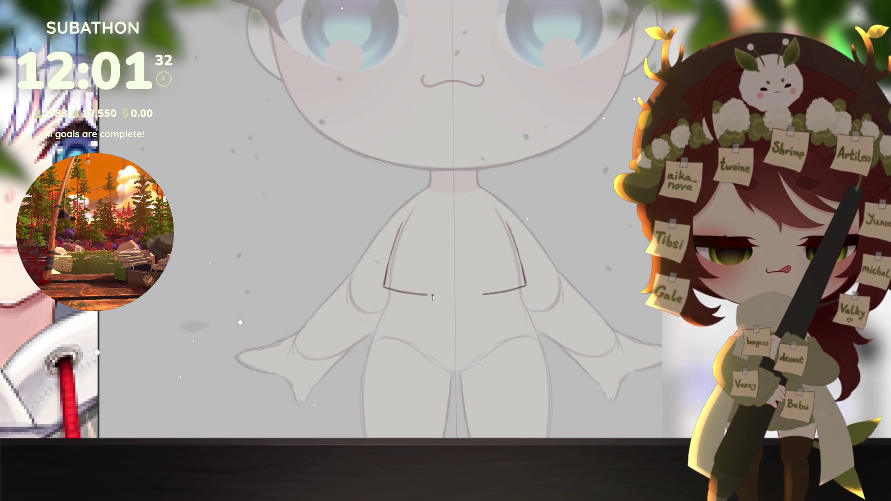
pyautogui.moveTo(386, 297); pyautogui.dragTo(429, 330)
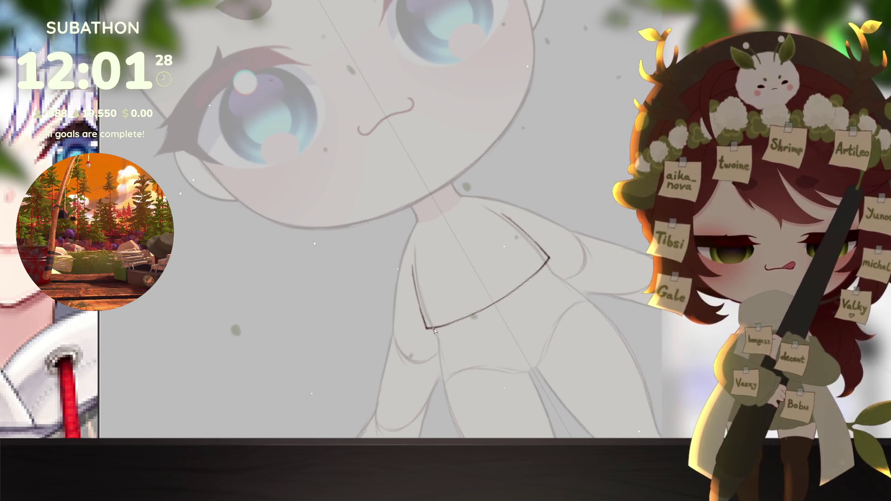
pyautogui.moveTo(482, 322)
pyautogui.mouseDown()
pyautogui.moveTo(470, 367)
pyautogui.moveTo(503, 333)
pyautogui.mouseUp()
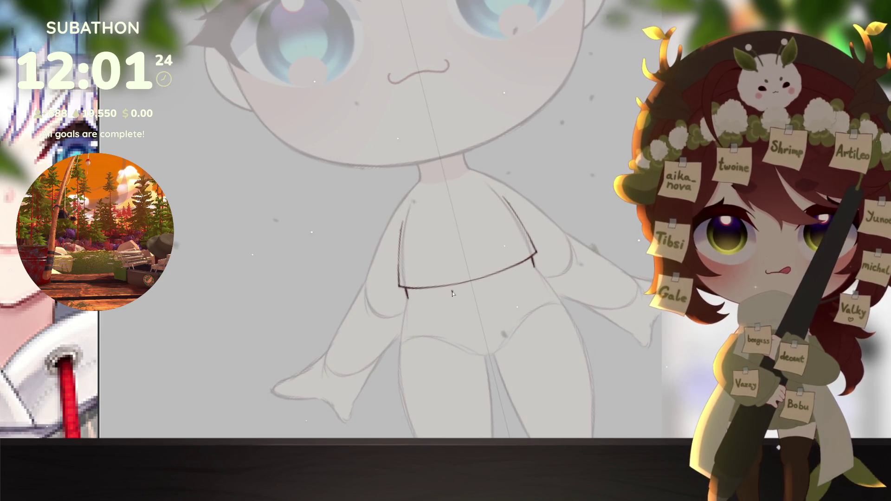
# Step: Draw the waistband's bottom edge with vertical rib dividers, then the shorts' top edge below it
pyautogui.moveTo(412, 303); pyautogui.dragTo(478, 297)
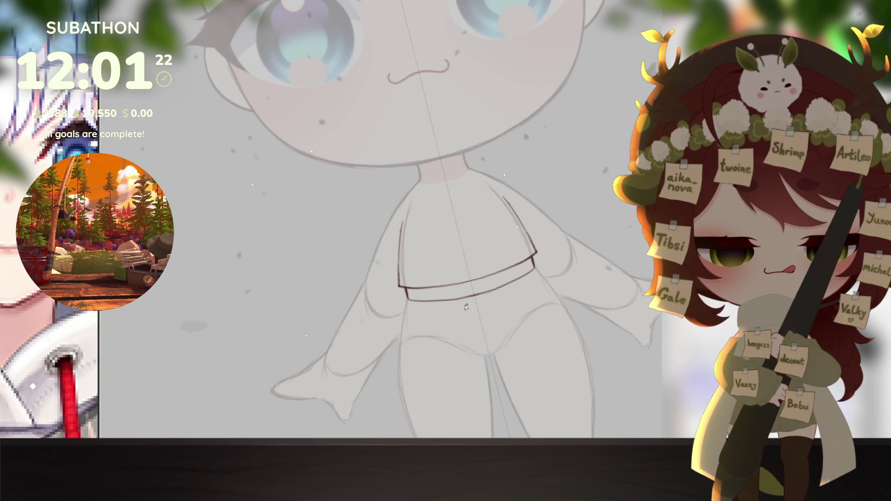
pyautogui.moveTo(520, 263); pyautogui.dragTo(525, 277)
pyautogui.moveTo(420, 290); pyautogui.dragTo(424, 303)
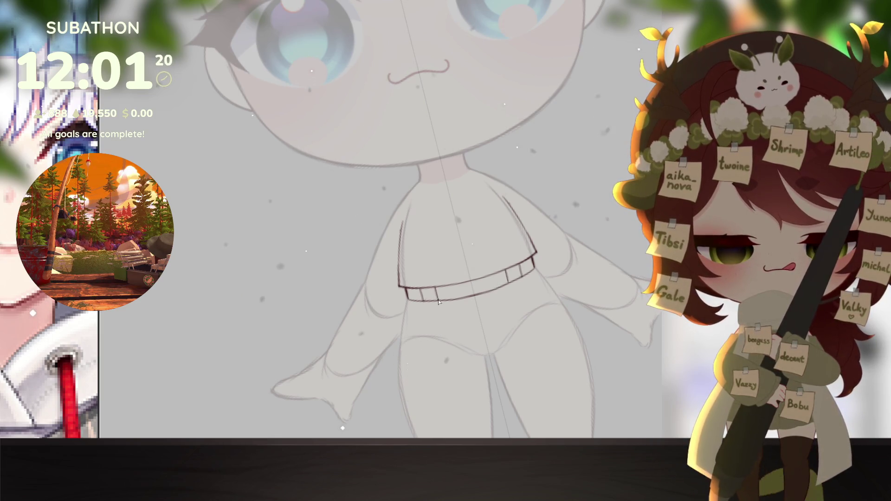
pyautogui.moveTo(471, 281); pyautogui.dragTo(474, 290)
pyautogui.moveTo(473, 326)
pyautogui.mouseDown()
pyautogui.moveTo(478, 357)
pyautogui.moveTo(463, 364)
pyautogui.moveTo(492, 374)
pyautogui.moveTo(441, 341)
pyautogui.moveTo(438, 323)
pyautogui.moveTo(455, 323)
pyautogui.mouseUp()
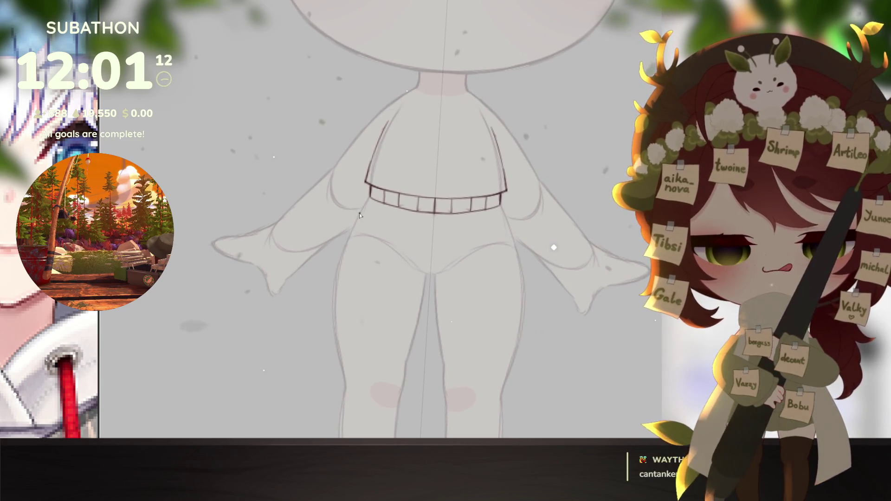
pyautogui.moveTo(361, 228)
pyautogui.mouseDown()
pyautogui.moveTo(509, 225)
pyautogui.moveTo(535, 262)
pyautogui.mouseUp()
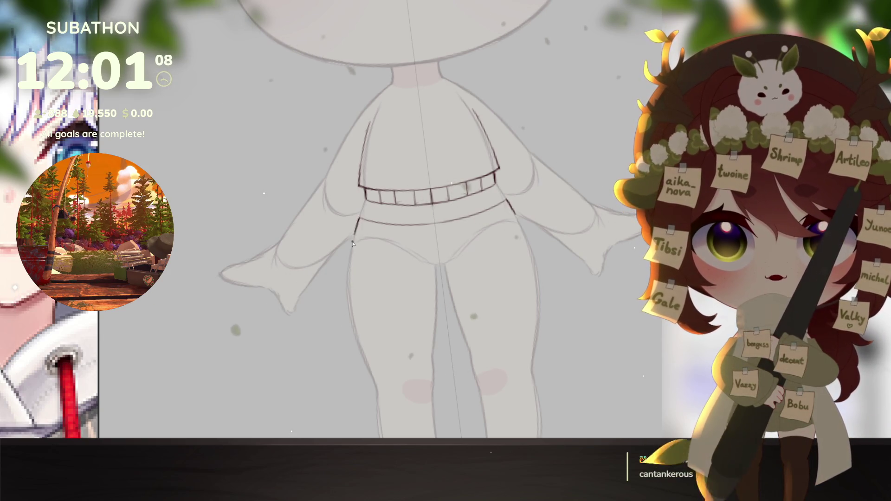
# Step: Tilt the canvas for drawing, return it fully upright, and bring the legs below the shorts into view
pyautogui.moveTo(417, 269)
pyautogui.mouseDown()
pyautogui.moveTo(371, 283)
pyautogui.moveTo(515, 205)
pyautogui.mouseUp()
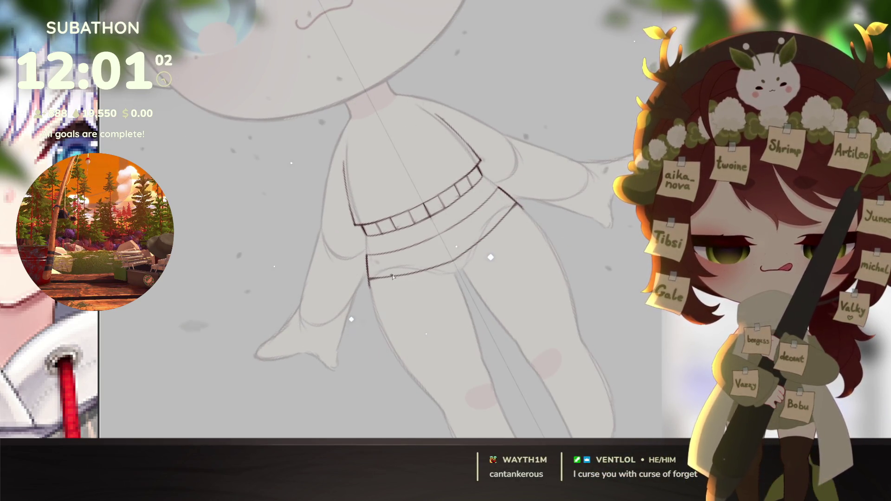
pyautogui.press('5')
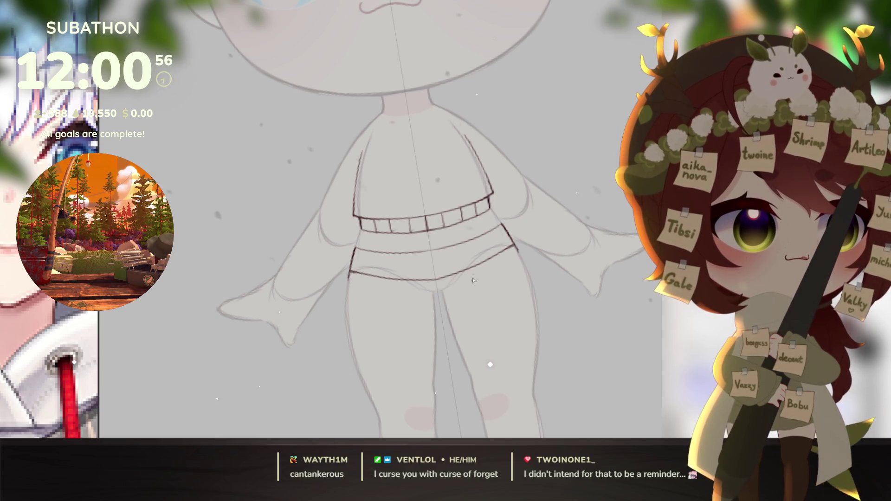
pyautogui.moveTo(549, 296); pyautogui.dragTo(530, 338)
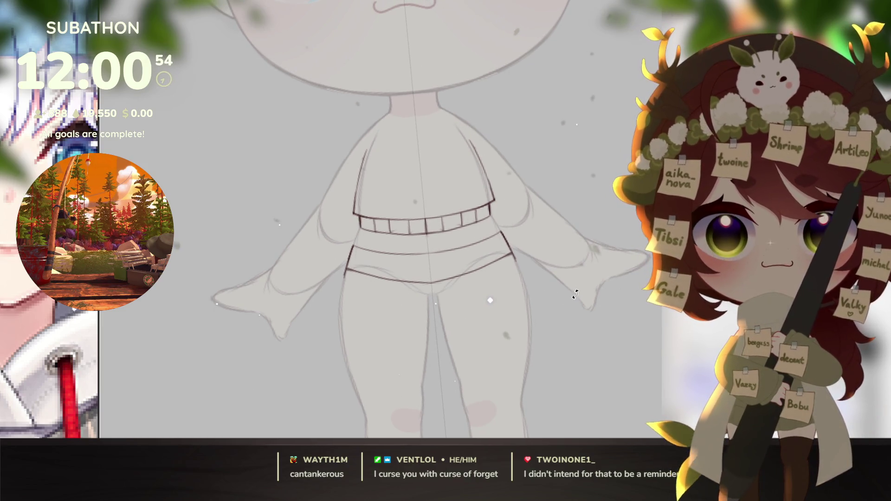
pyautogui.moveTo(575, 294); pyautogui.dragTo(538, 346)
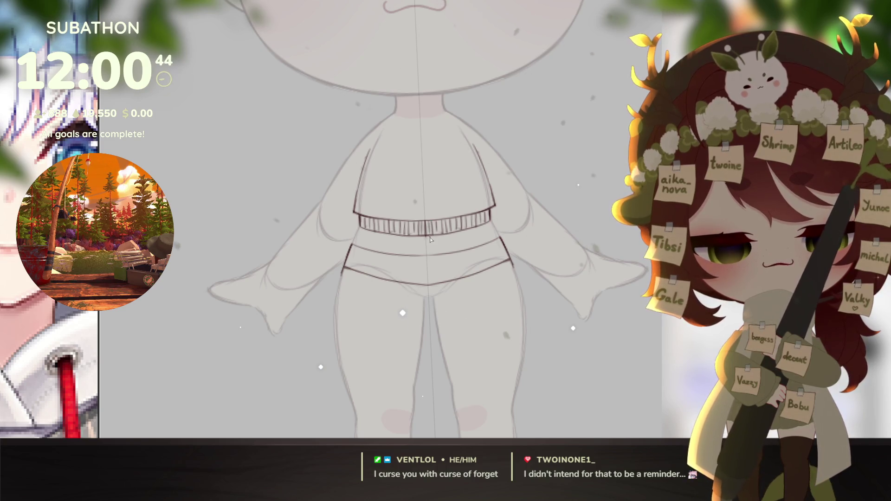
pyautogui.moveTo(512, 425); pyautogui.dragTo(523, 299)
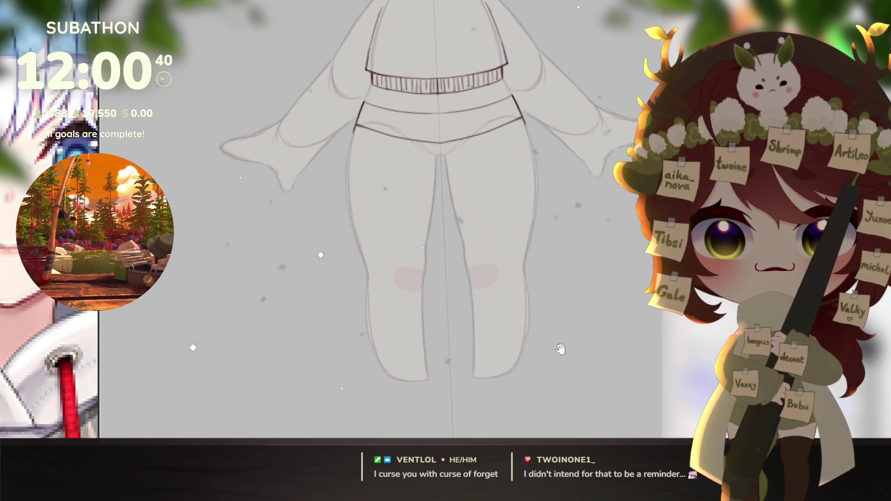
# Step: Scroll the reference image down to the legs and shoes, nudging the drawing up on the canvas
pyautogui.click(177, 322)
pyautogui.scroll(-5, 109, 312)
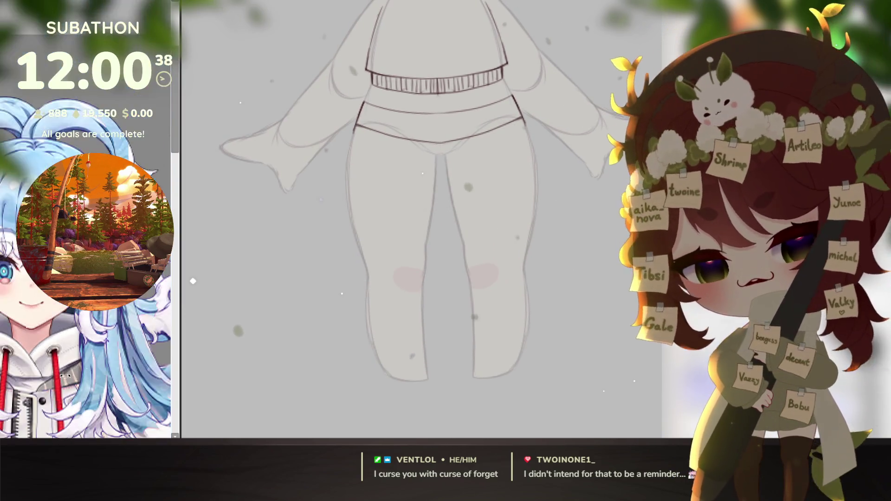
pyautogui.scroll(-5, 110, 312)
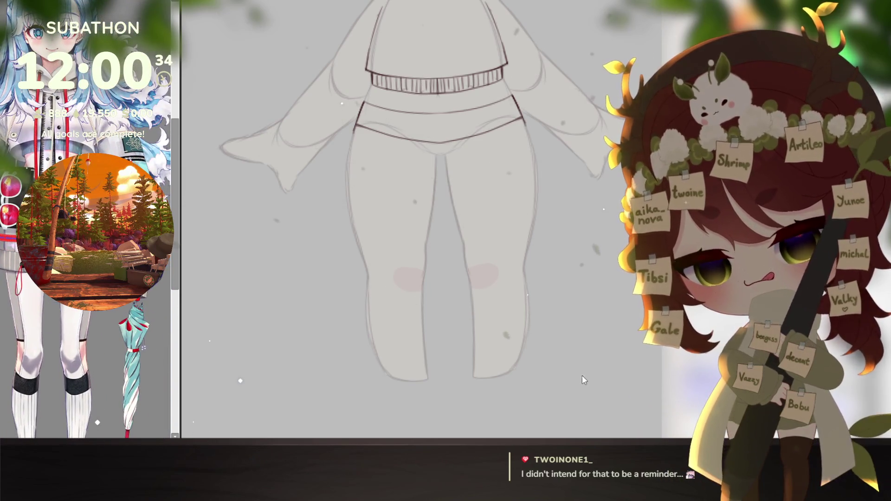
pyautogui.click(583, 374)
pyautogui.moveTo(550, 338); pyautogui.dragTo(548, 303)
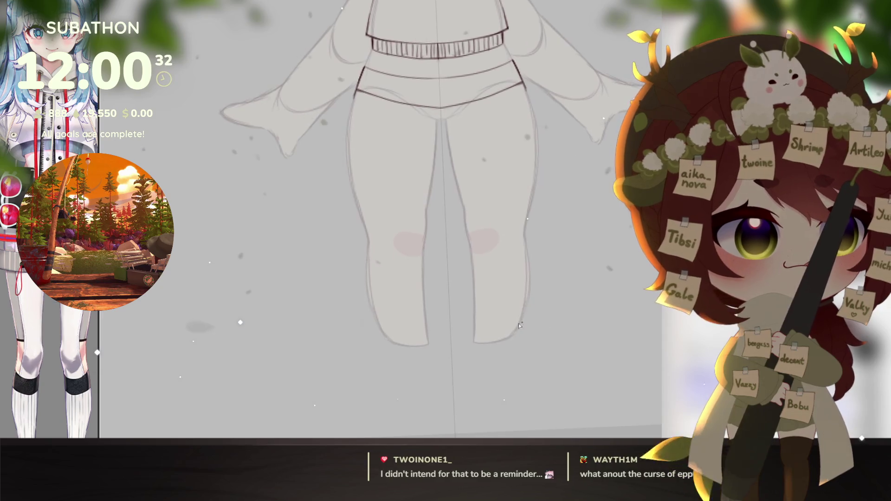
pyautogui.click(44, 348)
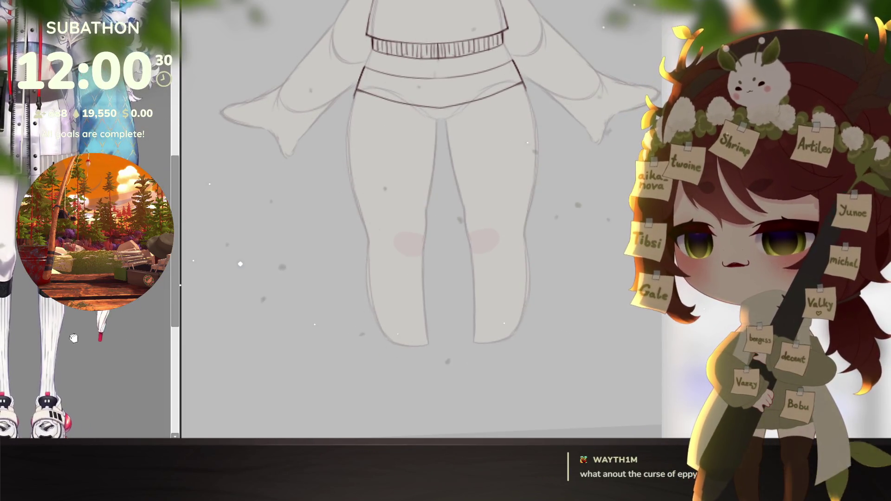
pyautogui.click(501, 280)
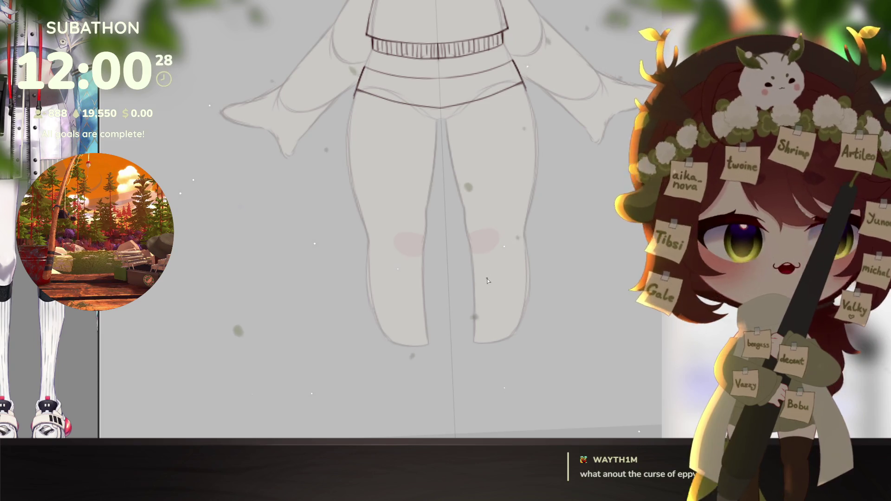
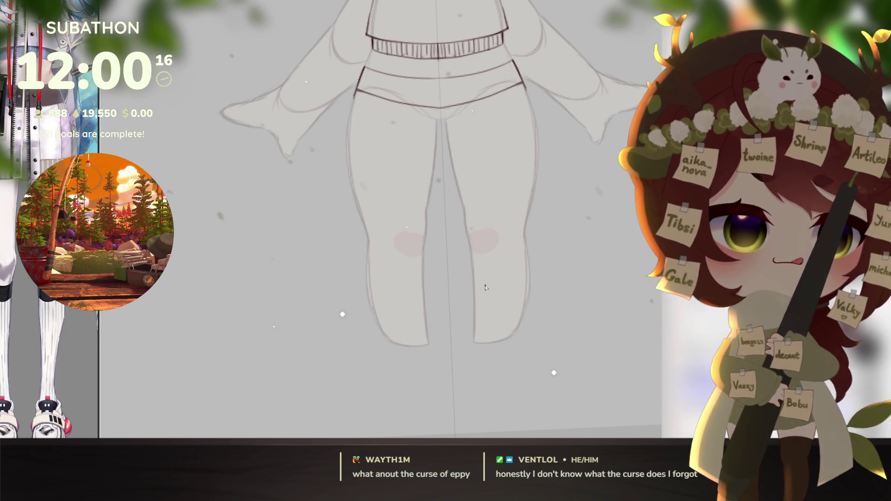
# Step: Extend the knee bands across both legs and draw the calf seam lines to the leg edges
pyautogui.scroll(2, 493, 258)
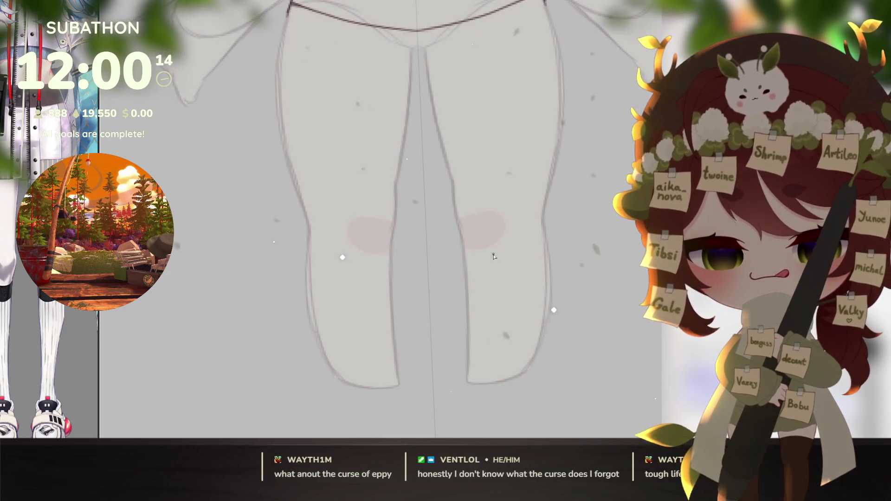
pyautogui.moveTo(489, 259); pyautogui.dragTo(542, 238)
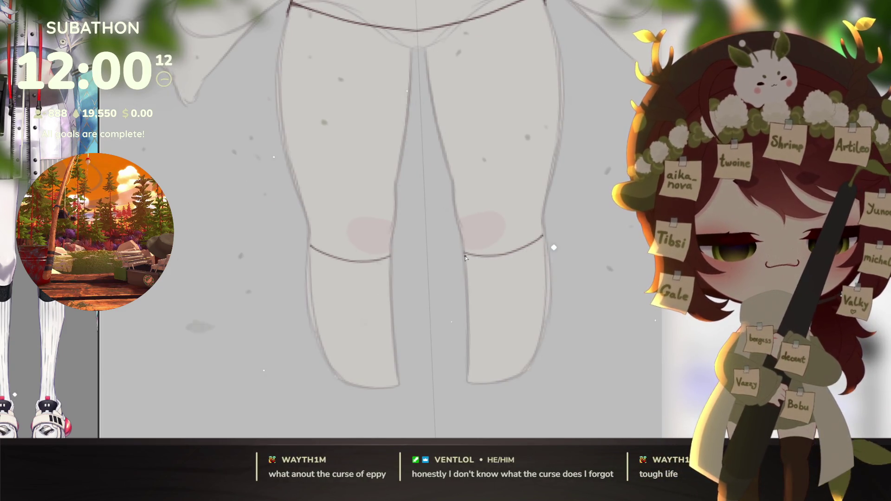
pyautogui.moveTo(466, 256); pyautogui.dragTo(465, 294)
pyautogui.hotkey('ctrl', 'z')
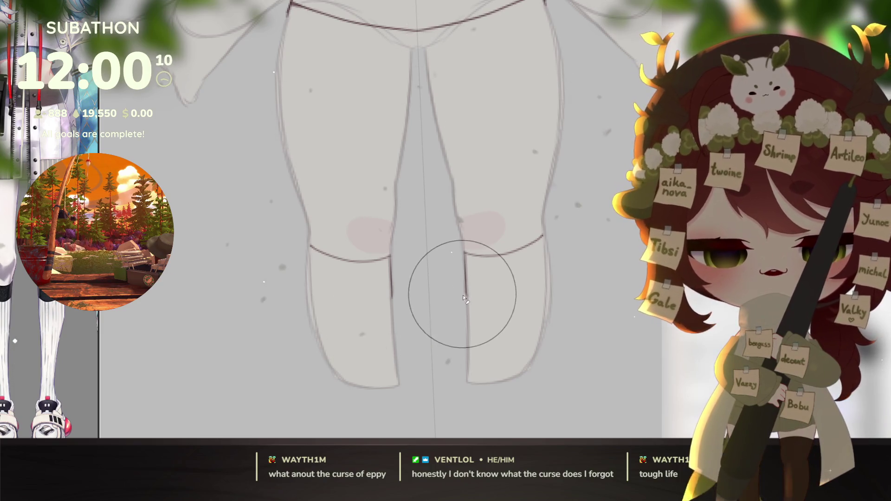
pyautogui.moveTo(466, 288); pyautogui.dragTo(535, 274)
pyautogui.hotkey('ctrl', 'z')
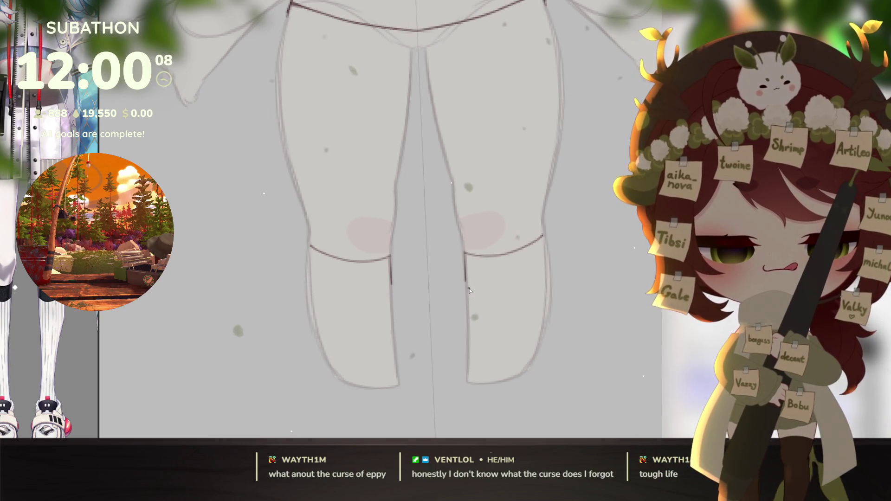
pyautogui.moveTo(466, 286); pyautogui.dragTo(551, 270)
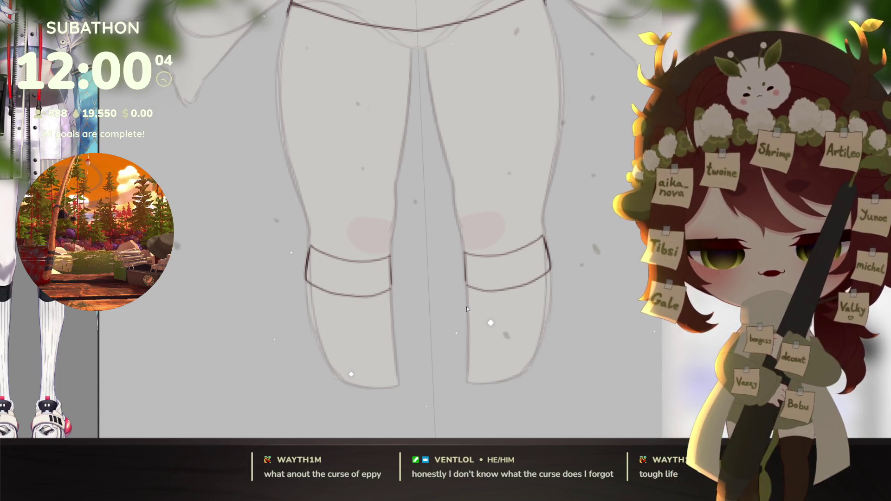
pyautogui.moveTo(467, 287); pyautogui.dragTo(469, 325)
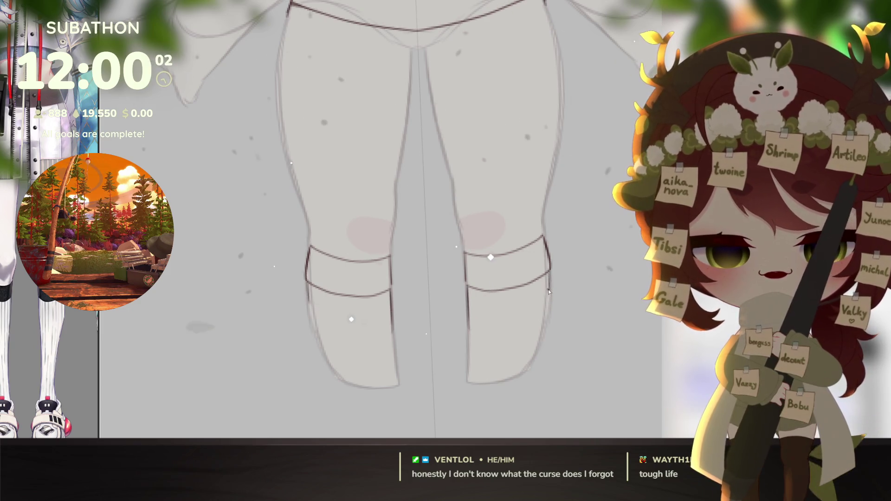
# Step: Redo the outer leg contour and redraw the knee stroke at a steeper angle
pyautogui.moveTo(519, 292); pyautogui.dragTo(524, 379)
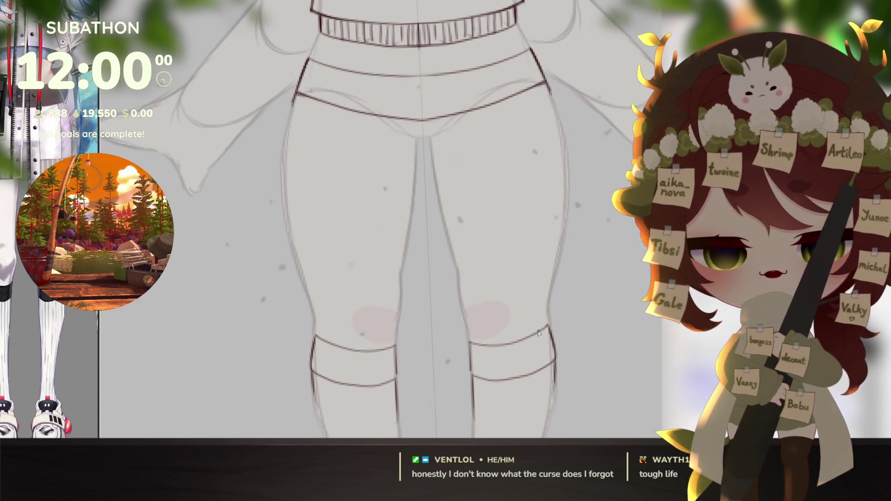
pyautogui.moveTo(537, 325)
pyautogui.mouseDown()
pyautogui.moveTo(531, 288)
pyautogui.moveTo(546, 154)
pyautogui.moveTo(533, 92)
pyautogui.mouseUp()
pyautogui.hotkey('ctrl', 'z')
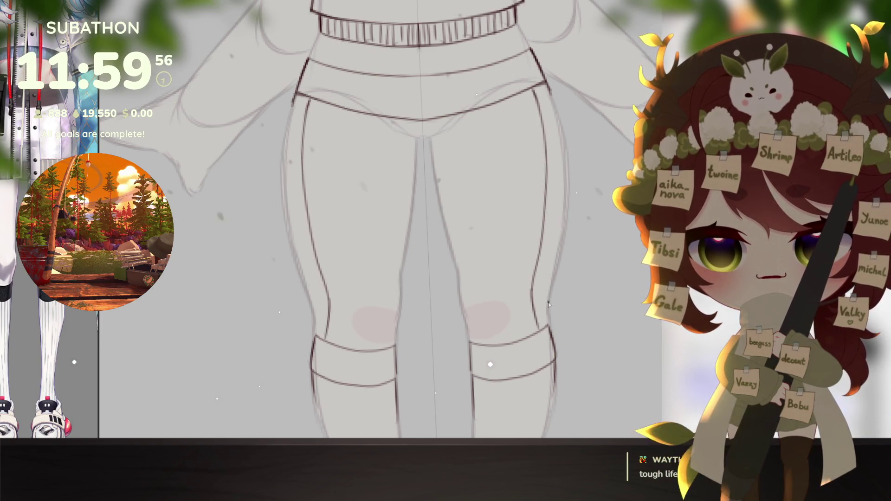
pyautogui.hotkey('ctrl', 'z')
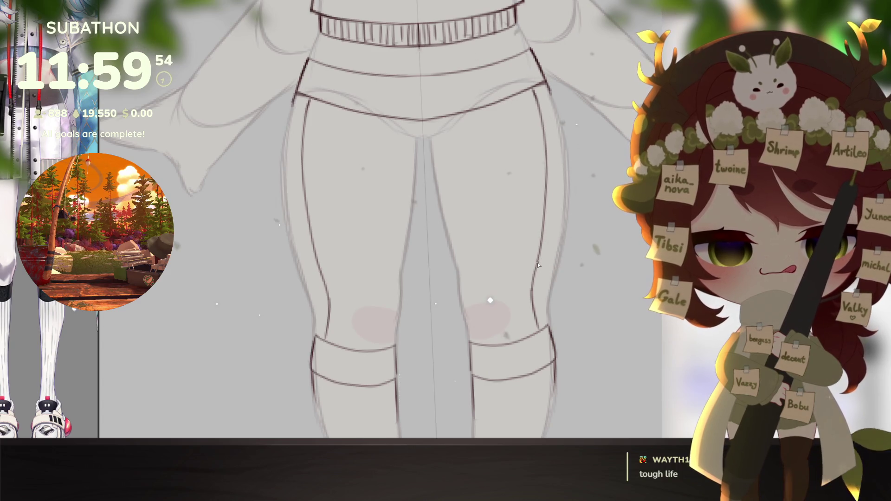
pyautogui.moveTo(537, 263); pyautogui.dragTo(557, 269)
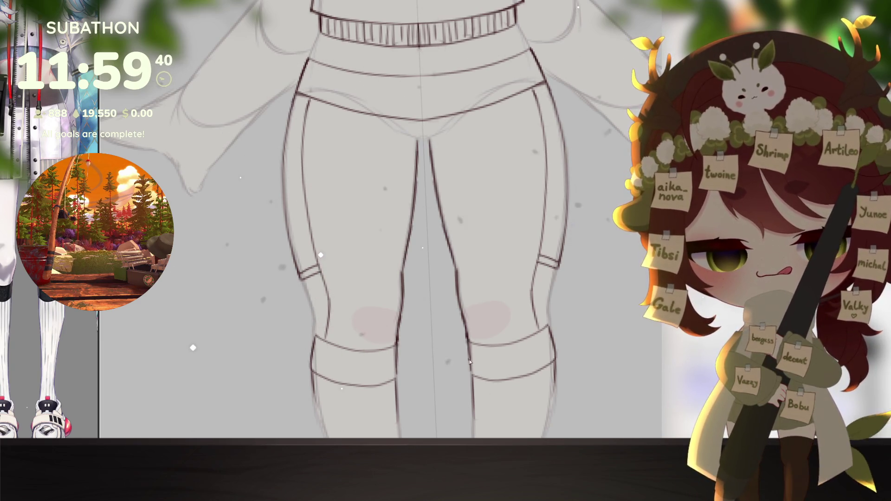
# Step: Join the inner leg lines with a crotch stroke, redrawn longer, then zoom out to check the figure
pyautogui.scroll(4, 464, 325)
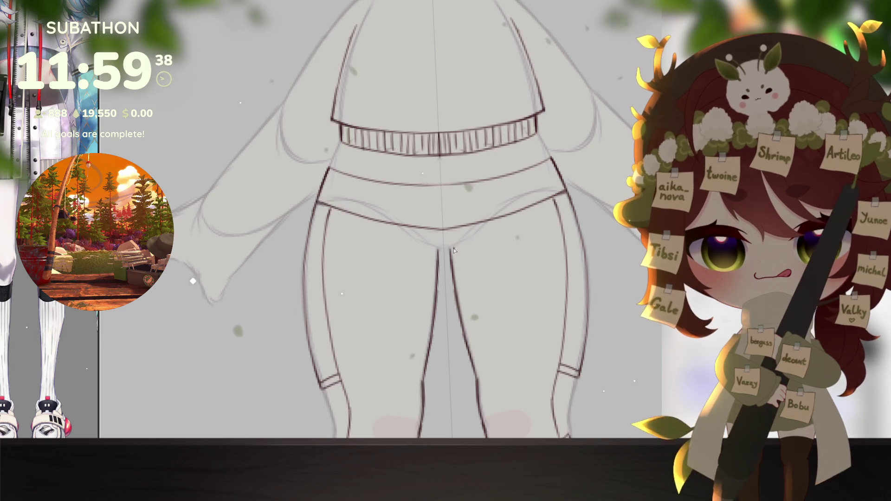
pyautogui.moveTo(437, 249); pyautogui.dragTo(452, 248)
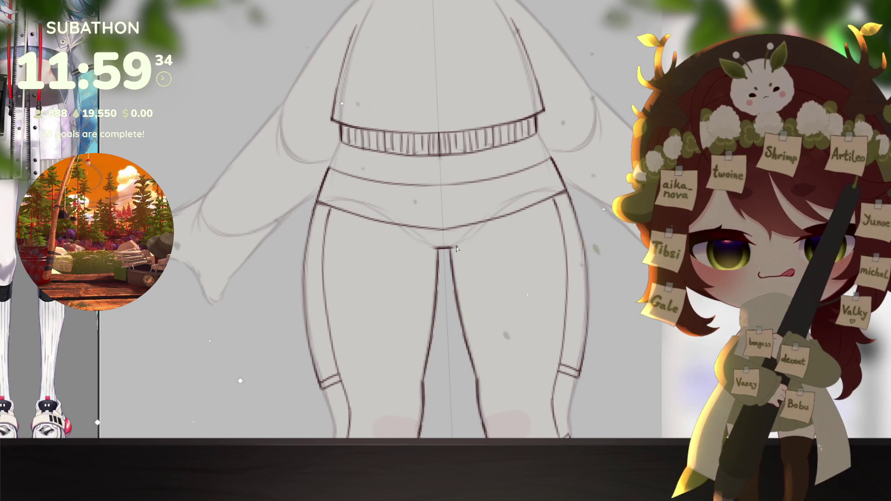
pyautogui.hotkey('ctrl', 'z')
pyautogui.moveTo(432, 248); pyautogui.dragTo(461, 246)
pyautogui.scroll(-5, 477, 247)
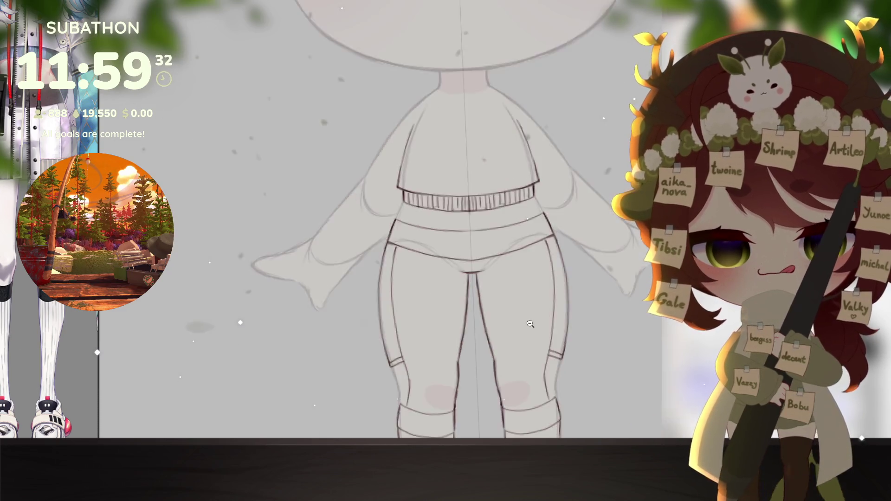
pyautogui.scroll(2, 532, 313)
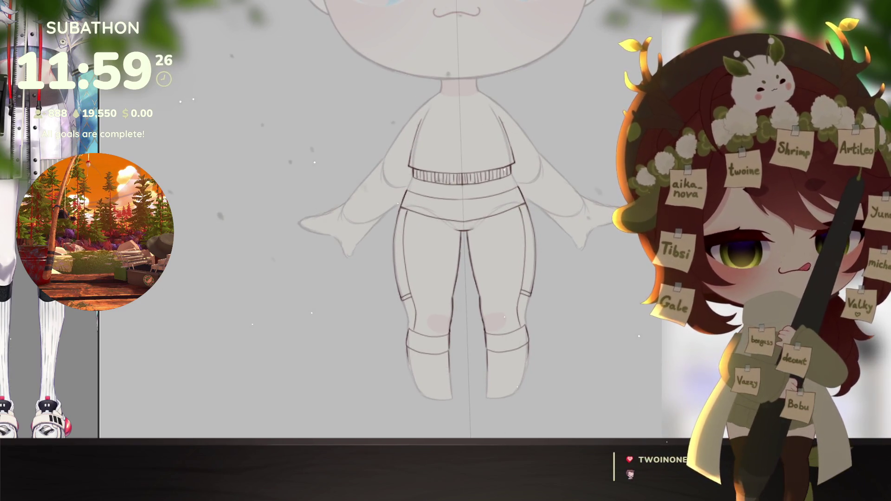
pyautogui.scroll(-3, 90, 320)
pyautogui.scroll(3, 91, 320)
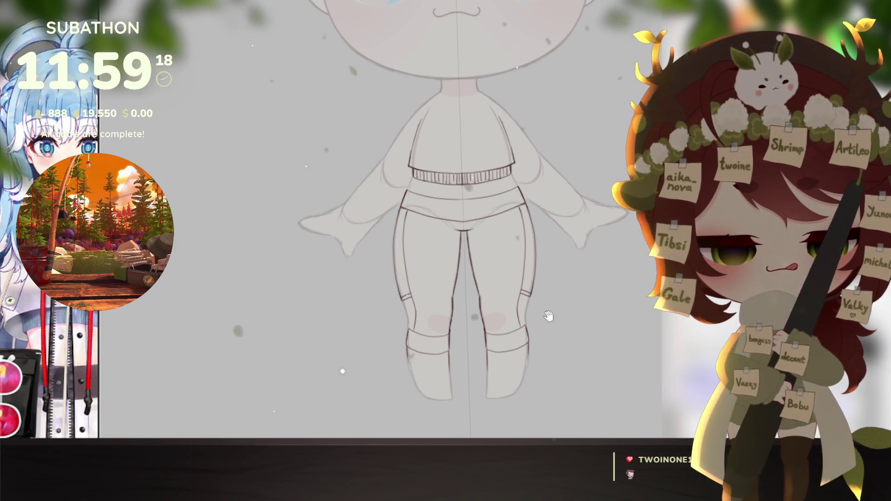
pyautogui.scroll(5, 502, 310)
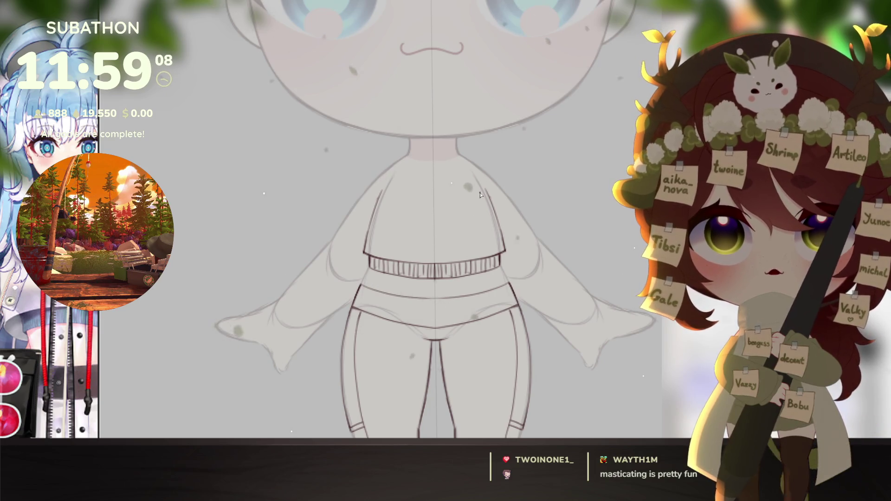
# Step: Draw two crossing collar strokes at the neck and trim their lower ends, returning the view upright
pyautogui.moveTo(443, 163); pyautogui.dragTo(440, 188)
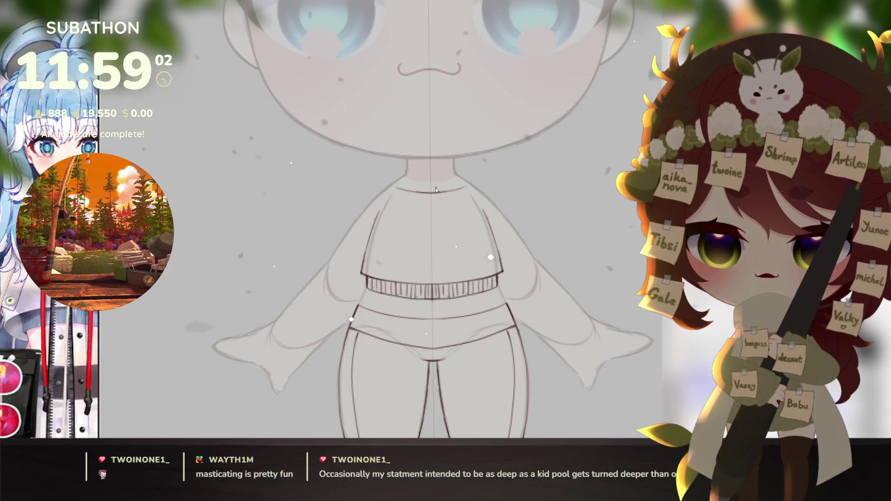
pyautogui.moveTo(422, 191)
pyautogui.mouseDown()
pyautogui.moveTo(442, 176)
pyautogui.moveTo(365, 164)
pyautogui.mouseUp()
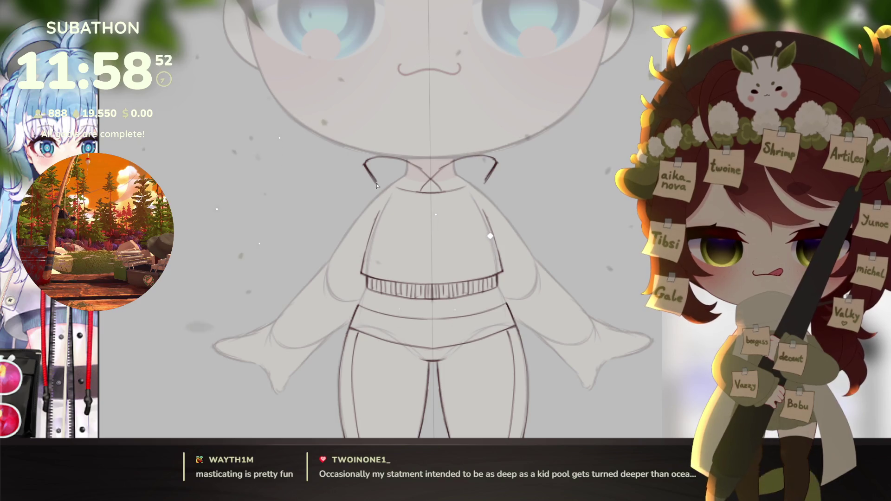
pyautogui.moveTo(378, 185)
pyautogui.mouseDown()
pyautogui.moveTo(367, 173)
pyautogui.moveTo(395, 191)
pyautogui.moveTo(425, 193)
pyautogui.mouseUp()
pyautogui.moveTo(534, 255); pyautogui.dragTo(491, 312)
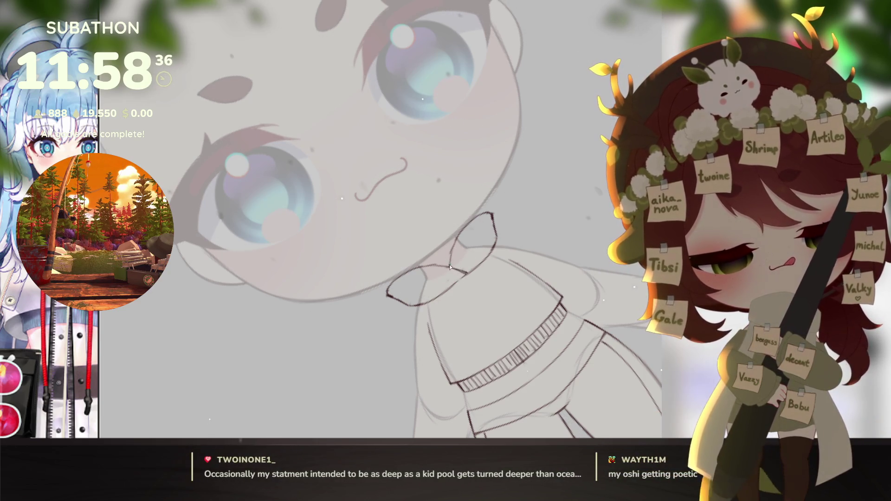
pyautogui.moveTo(450, 267)
pyautogui.mouseDown()
pyautogui.moveTo(544, 299)
pyautogui.moveTo(526, 348)
pyautogui.mouseUp()
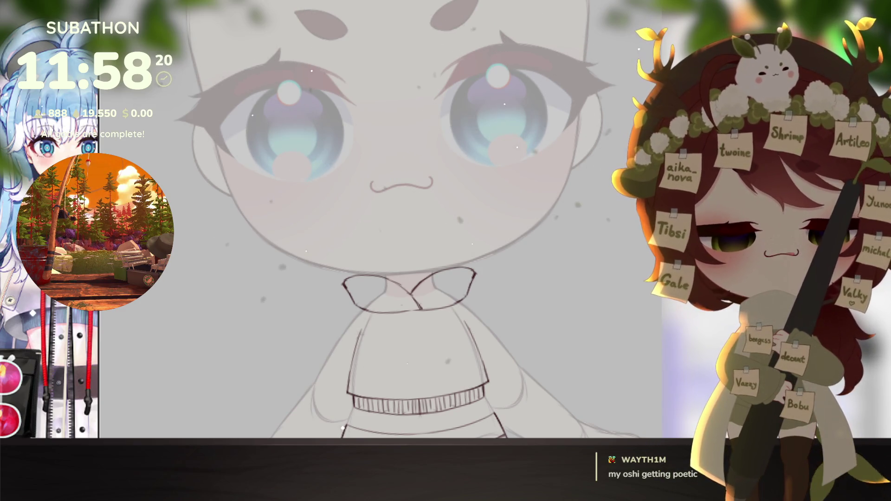
pyautogui.moveTo(500, 368); pyautogui.dragTo(517, 332)
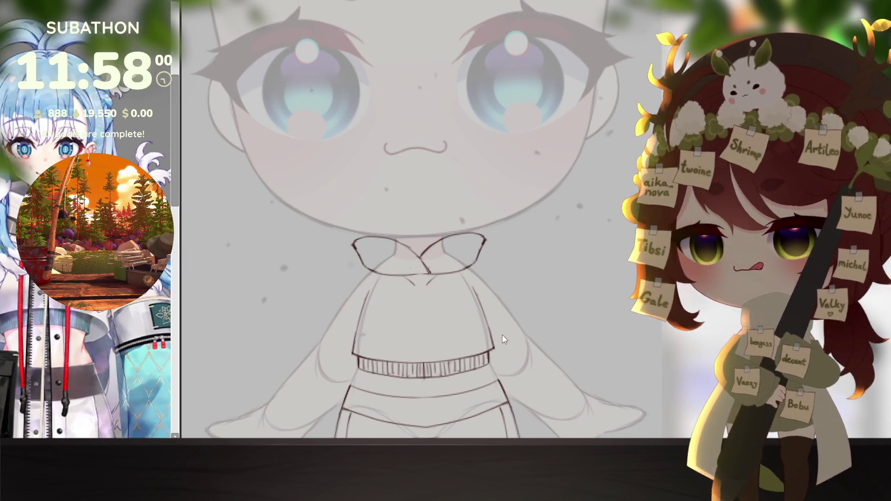
# Step: Ink the hood rim and sleeve lines at both shoulders, erase stray marks, and darken the right sleeve outline
pyautogui.moveTo(412, 70); pyautogui.dragTo(424, 372)
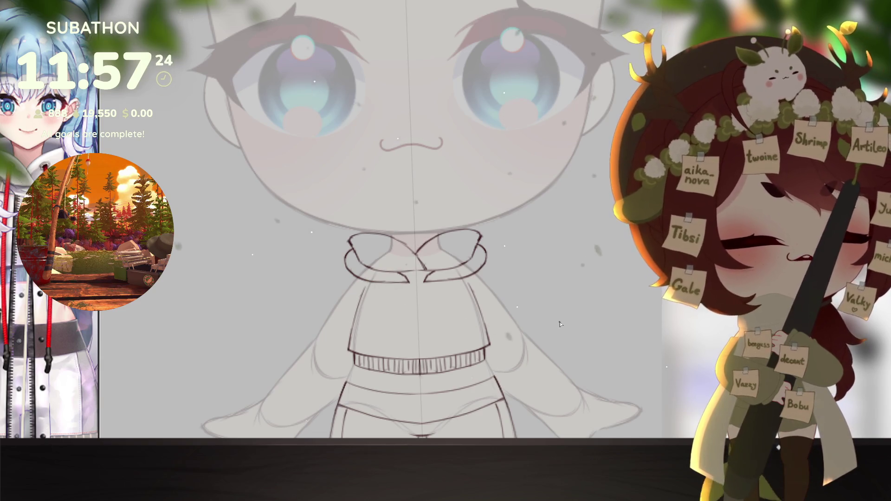
pyautogui.moveTo(524, 358); pyautogui.dragTo(533, 321)
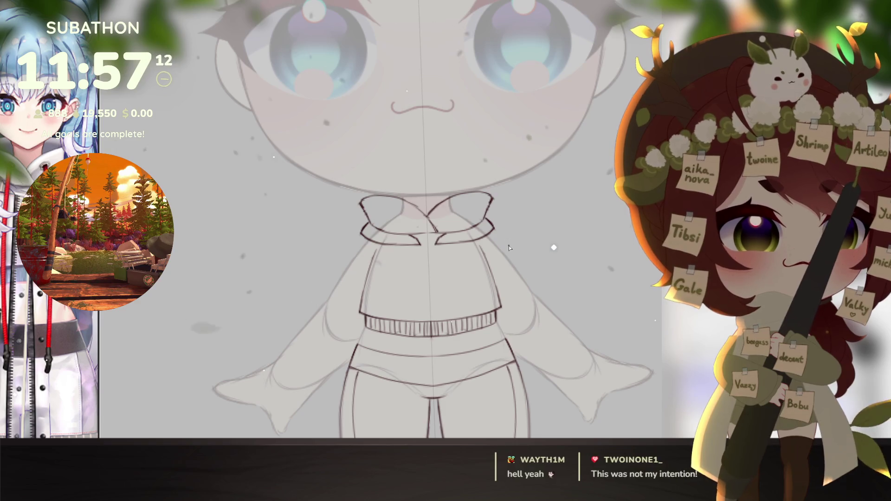
pyautogui.moveTo(367, 229); pyautogui.dragTo(349, 253)
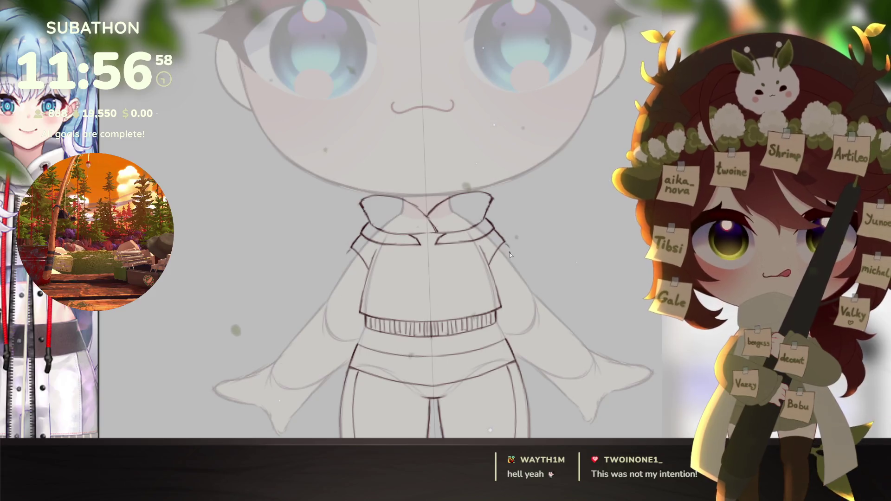
pyautogui.moveTo(493, 225); pyautogui.dragTo(508, 244)
pyautogui.press('e')
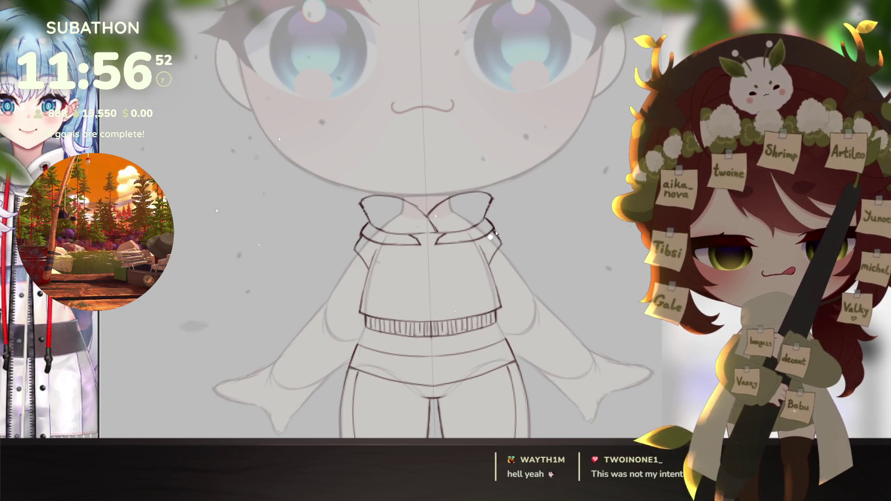
pyautogui.moveTo(500, 247); pyautogui.dragTo(535, 292)
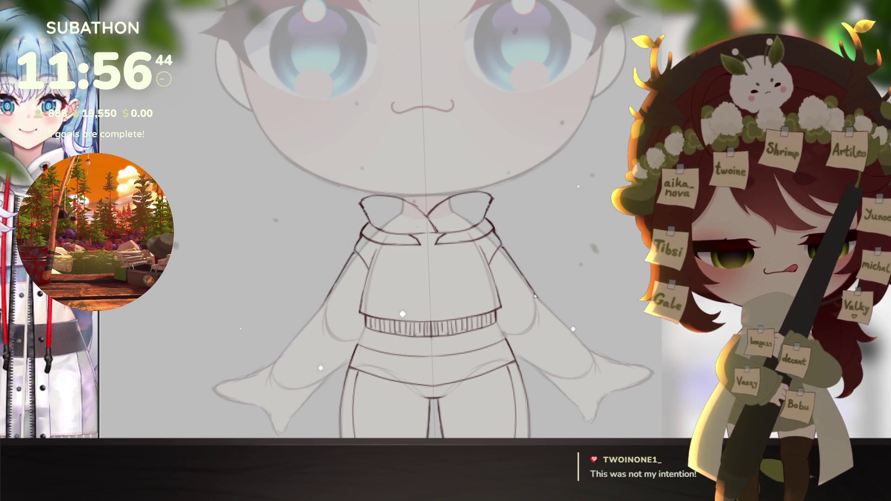
pyautogui.scroll(-5, 607, 327)
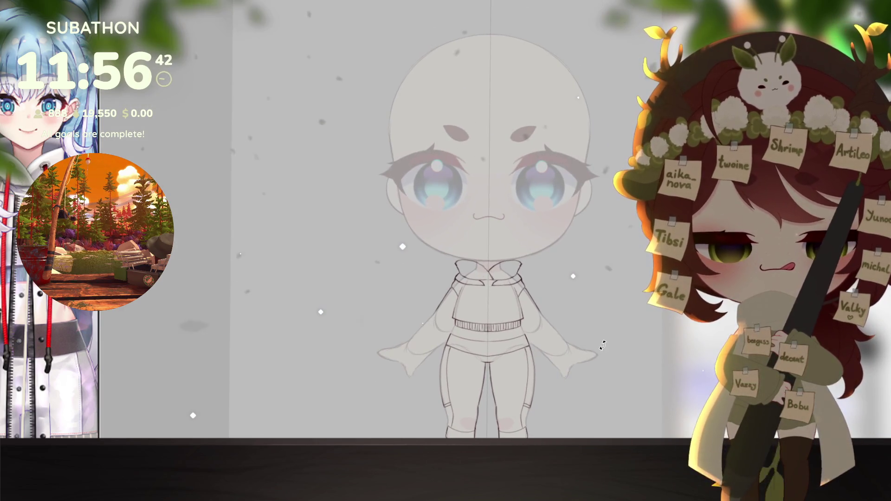
# Step: Ink the inner cuff line of the hoodie's right sleeve
pyautogui.scroll(-3, 596, 345)
pyautogui.scroll(8, 558, 359)
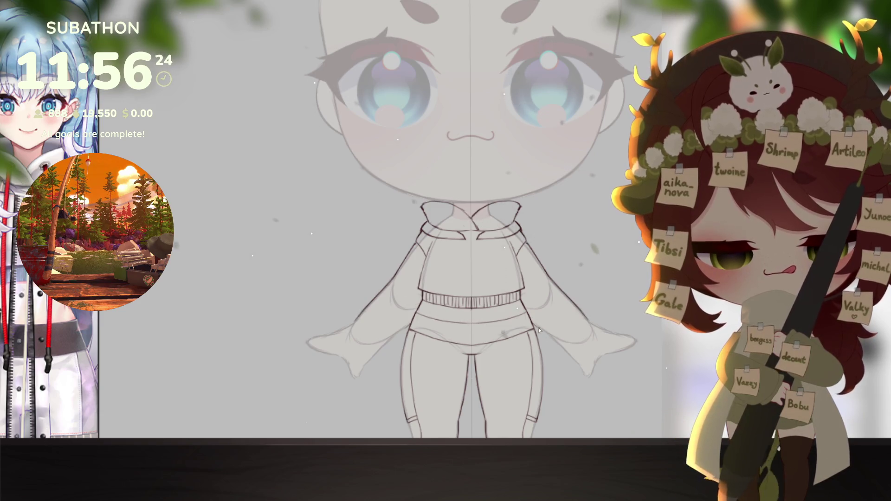
pyautogui.moveTo(539, 330)
pyautogui.mouseDown()
pyautogui.moveTo(587, 353)
pyautogui.moveTo(572, 354)
pyautogui.mouseUp()
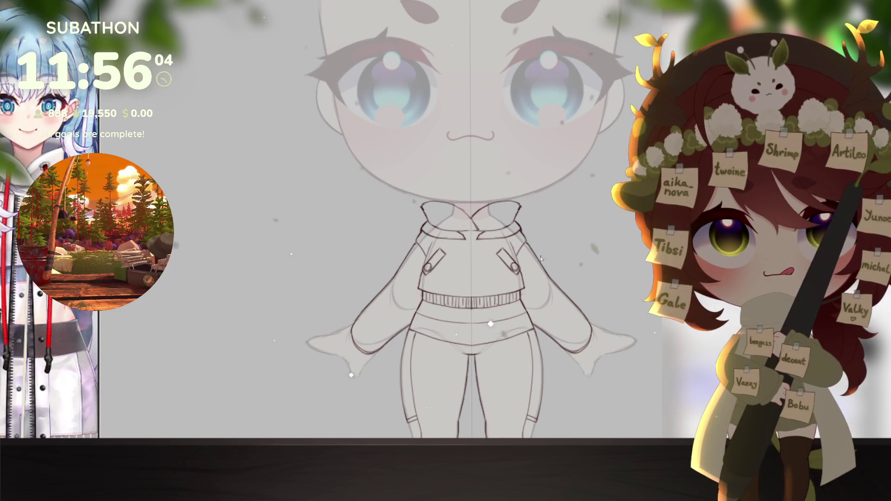
pyautogui.scroll(2, 534, 263)
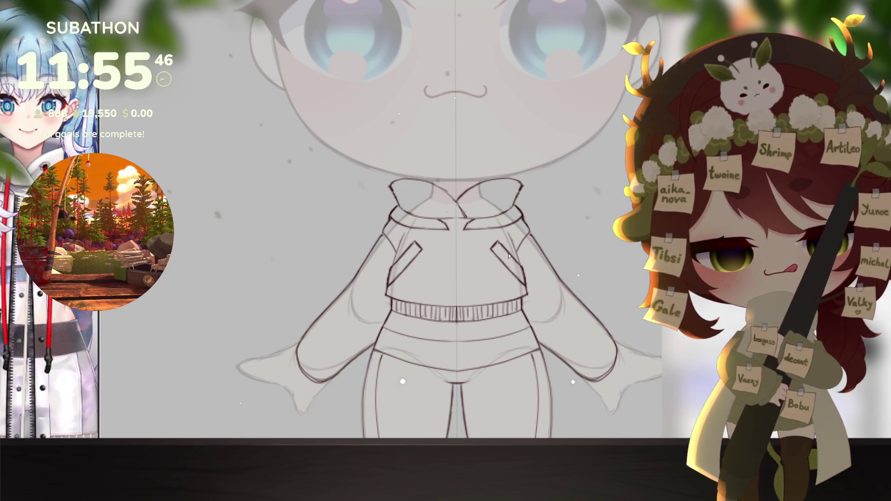
# Step: Zoom in and frame the outfit, then bucket-fill the area around the lineart blue
pyautogui.scroll(-5, 560, 335)
pyautogui.scroll(2, 548, 307)
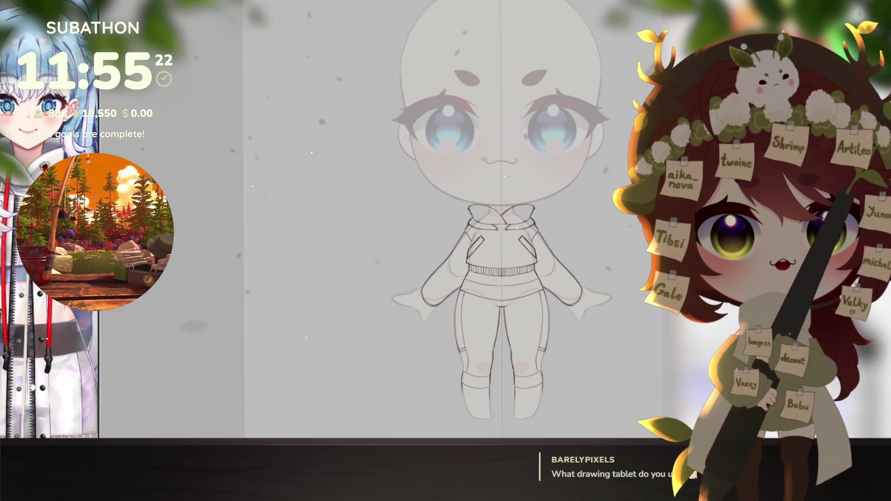
pyautogui.moveTo(548, 343); pyautogui.dragTo(536, 343)
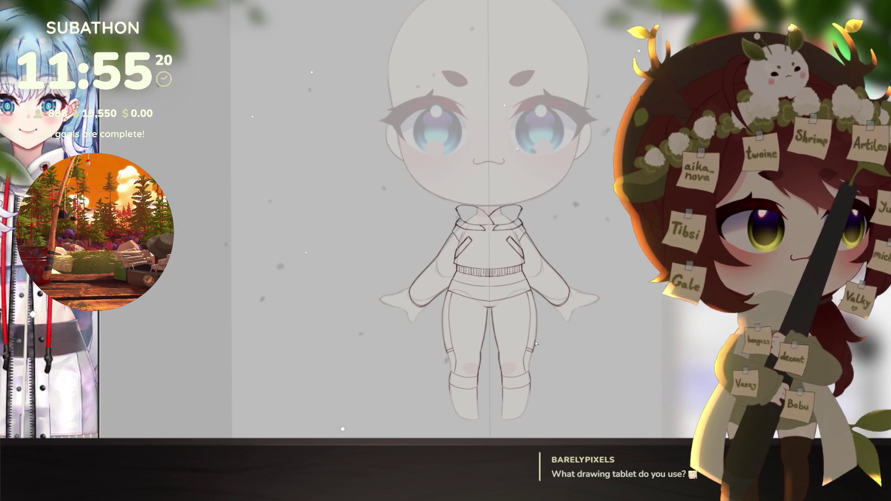
pyautogui.scroll(3, 547, 279)
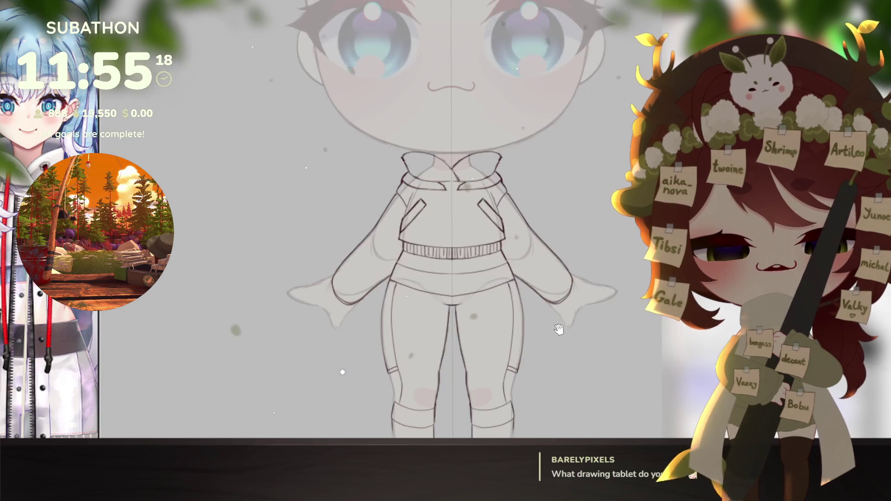
pyautogui.moveTo(588, 333); pyautogui.dragTo(575, 376)
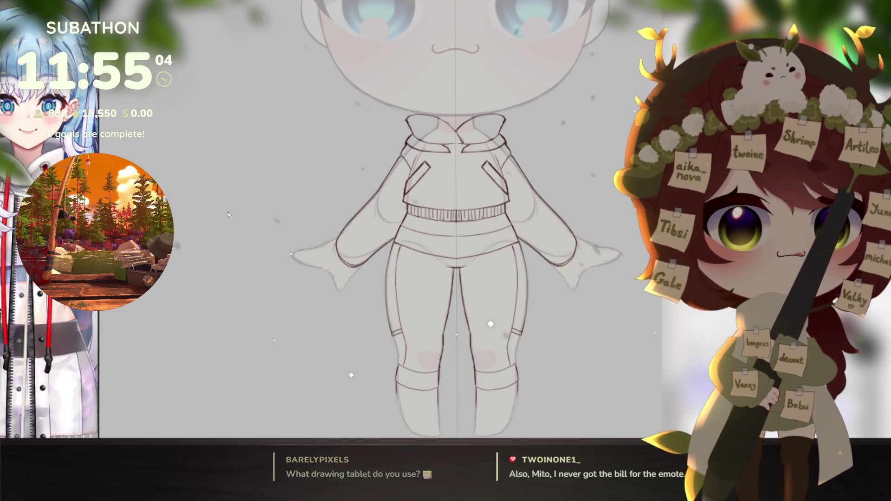
pyautogui.hotkey('ctrl', 'z')
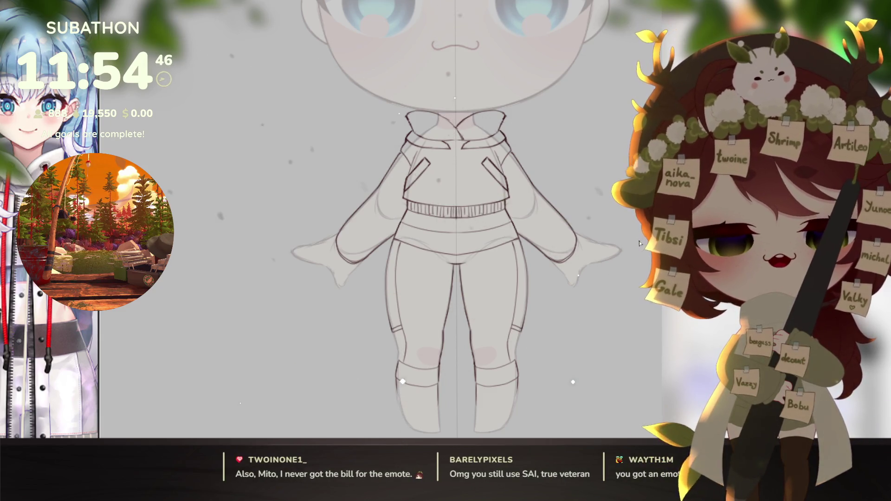
pyautogui.scroll(-1, 639, 241)
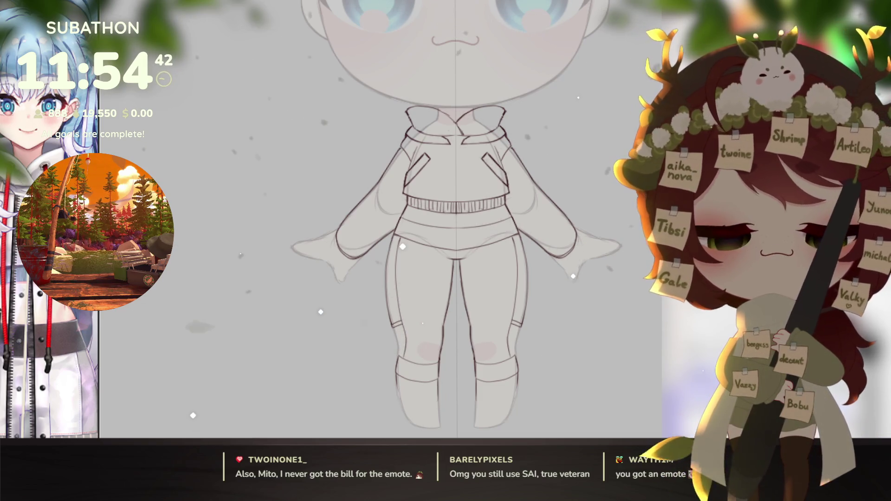
pyautogui.moveTo(599, 371); pyautogui.dragTo(592, 361)
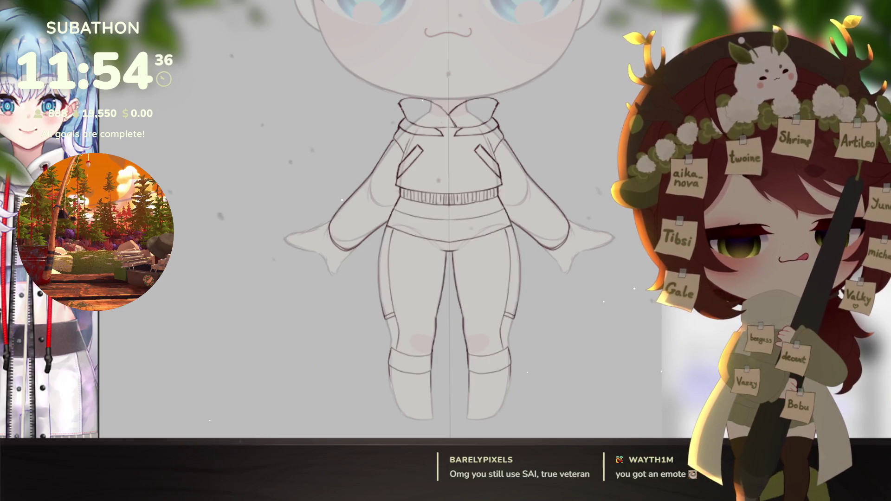
pyautogui.hotkey('ctrl', '+')
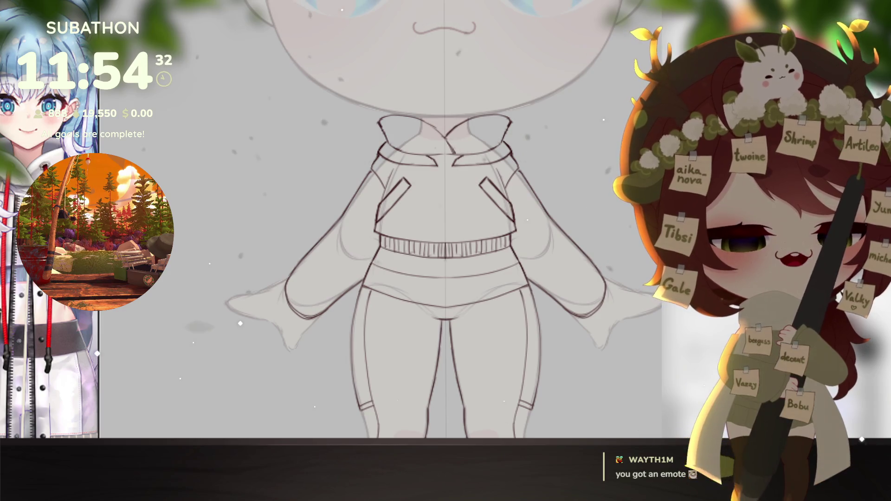
pyautogui.click(561, 330)
pyautogui.scroll(-5, 562, 334)
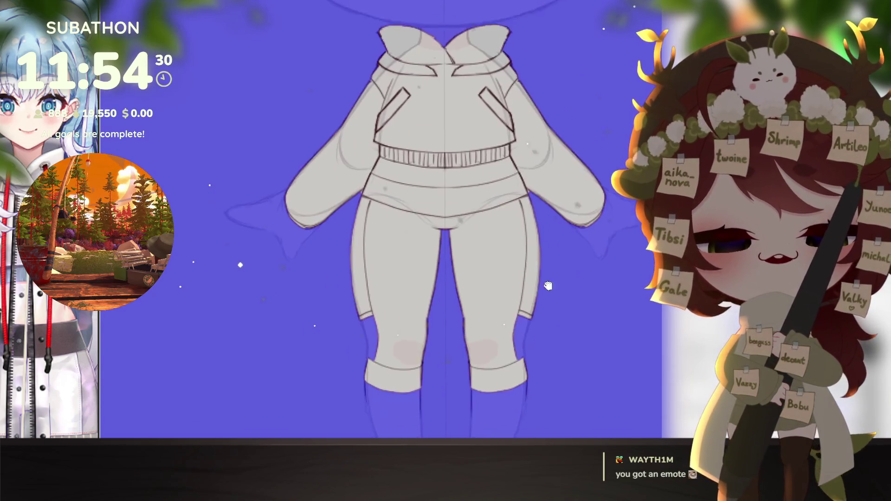
# Step: Select and delete the blue surround, then select the outfit interior and fill it off-white
pyautogui.scroll(2, 563, 339)
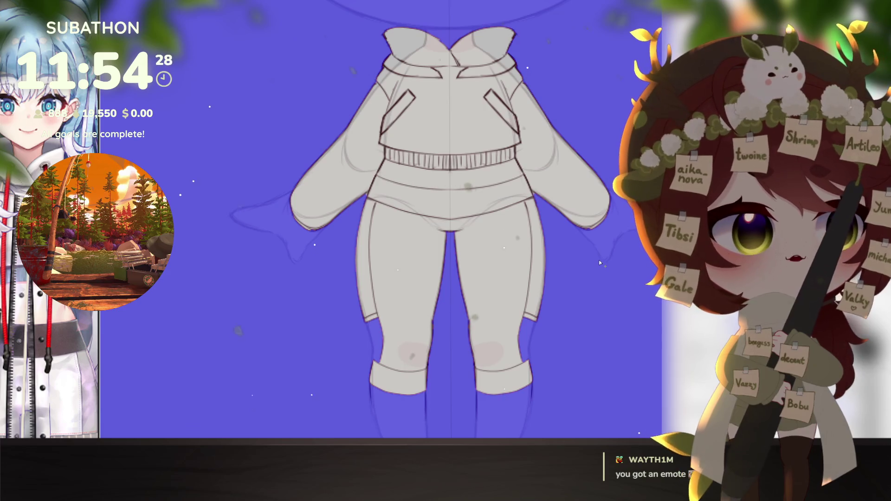
pyautogui.scroll(1, 570, 339)
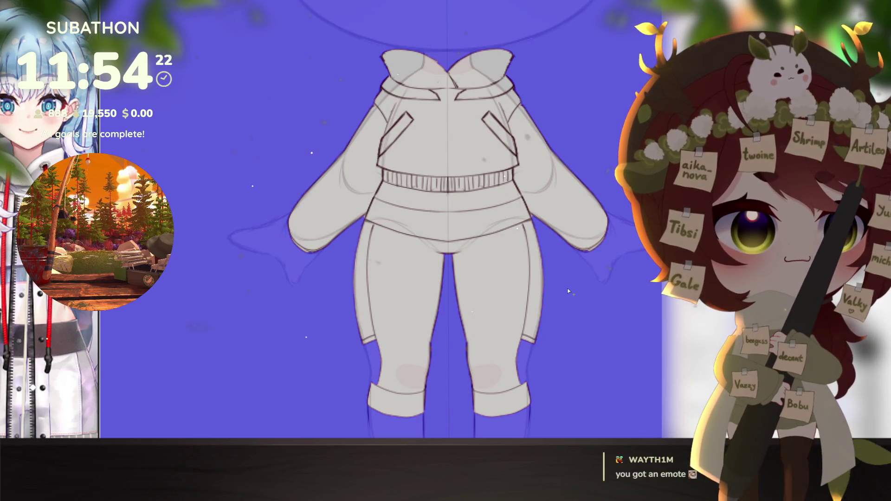
pyautogui.click(568, 291)
pyautogui.press('Delete')
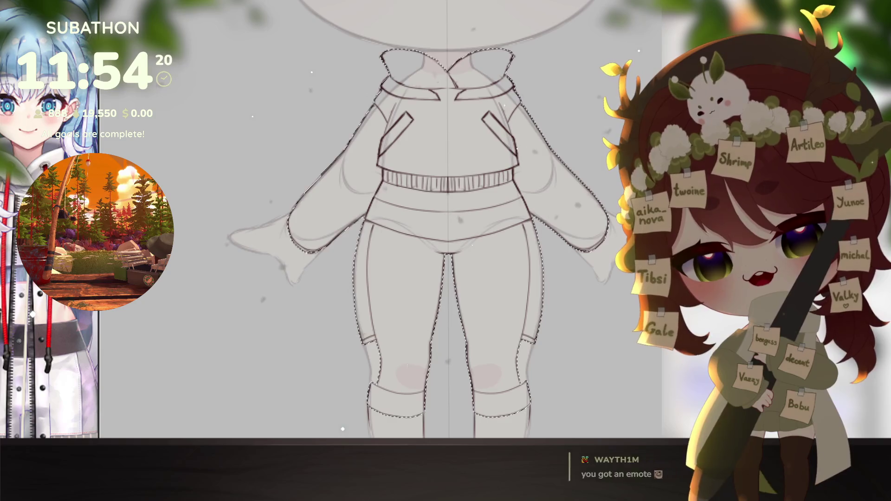
pyautogui.hotkey('ctrl', 'd')
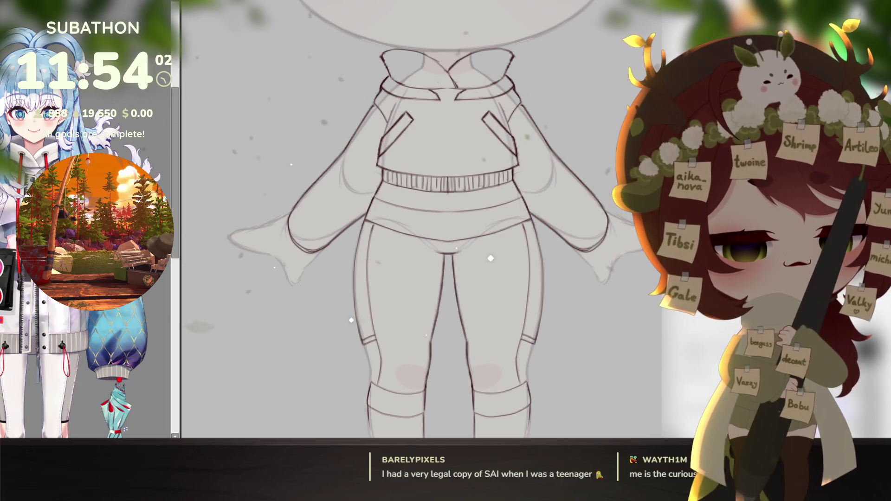
pyautogui.click(595, 346)
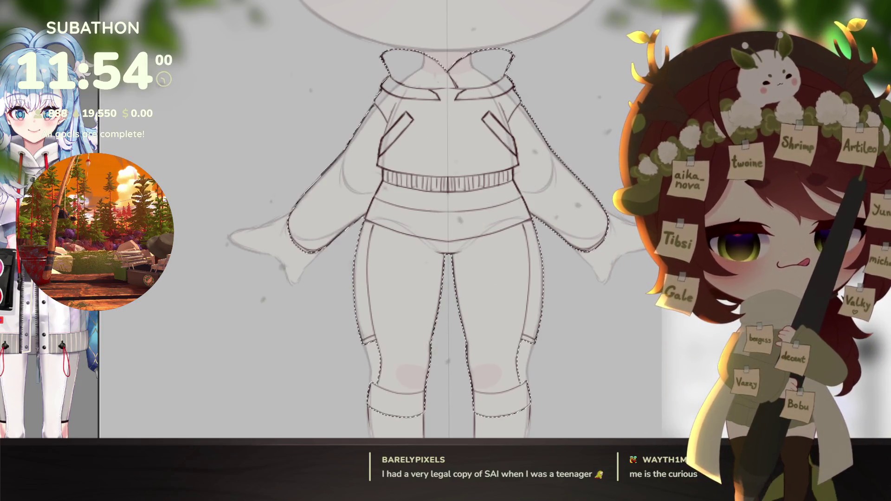
pyautogui.hotkey('alt', 'BackSpace')
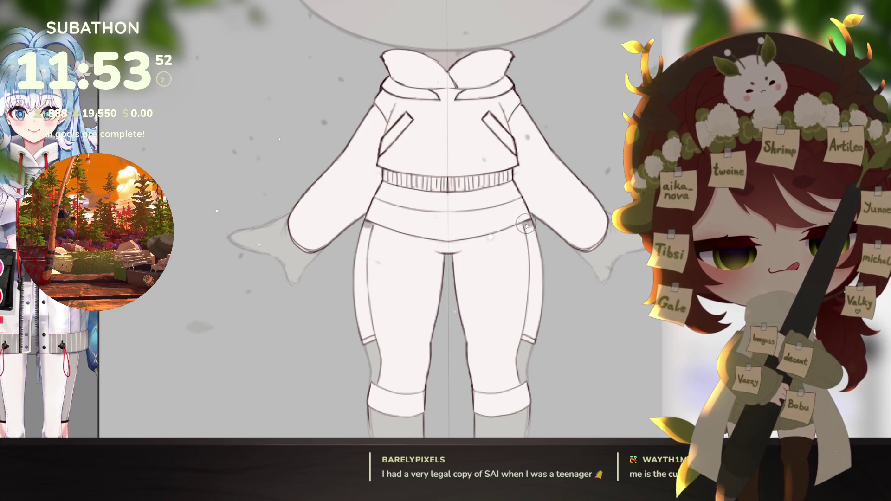
# Step: Shade grey along the right hip and pants edge, then paint light blue on both waistband ends
pyautogui.moveTo(526, 225); pyautogui.dragTo(534, 257)
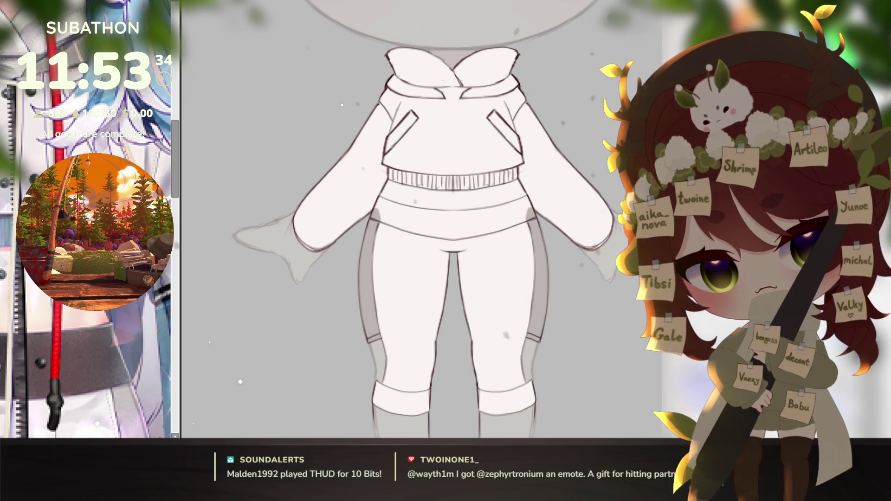
pyautogui.scroll(2, 538, 341)
pyautogui.moveTo(537, 341)
pyautogui.mouseDown()
pyautogui.moveTo(531, 296)
pyautogui.moveTo(538, 325)
pyautogui.mouseUp()
pyautogui.moveTo(522, 255); pyautogui.dragTo(422, 302)
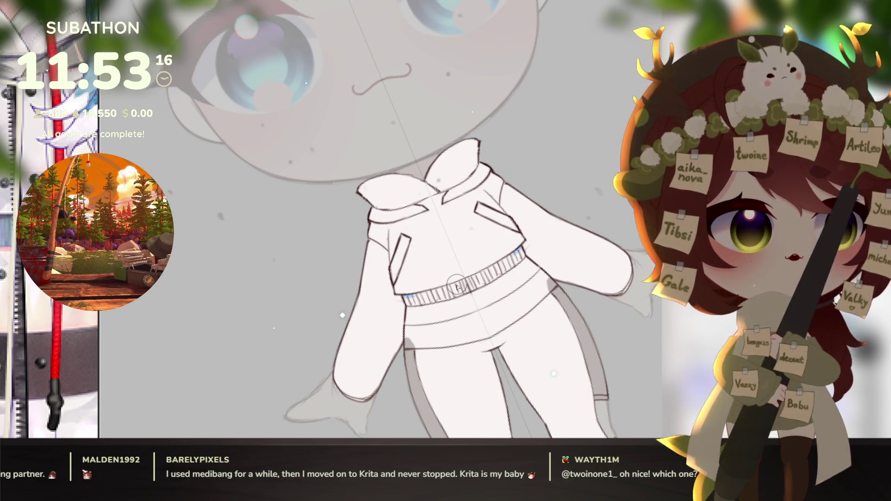
pyautogui.scroll(2, 411, 302)
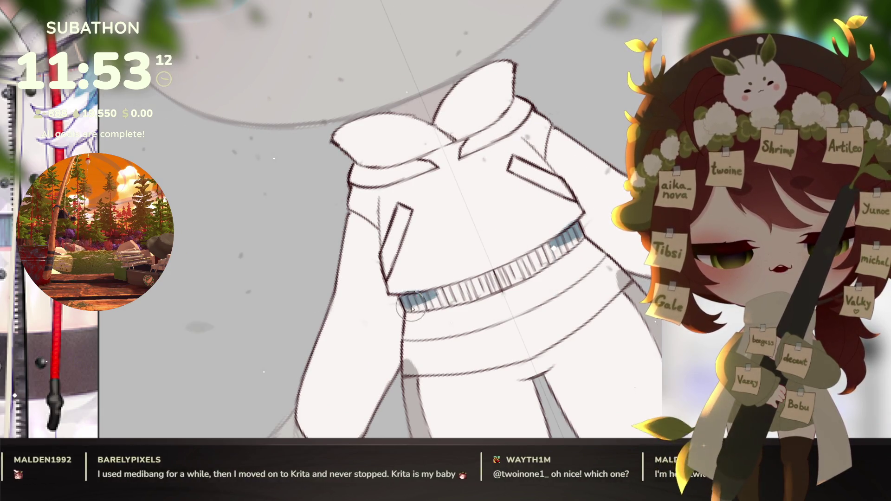
# Step: Undo the stray strokes and brush blue across the middle and left of the ribbed waistband
pyautogui.hotkey('ctrl', 'z')
pyautogui.moveTo(408, 306)
pyautogui.mouseDown()
pyautogui.moveTo(505, 274)
pyautogui.moveTo(402, 292)
pyautogui.moveTo(444, 296)
pyautogui.mouseUp()
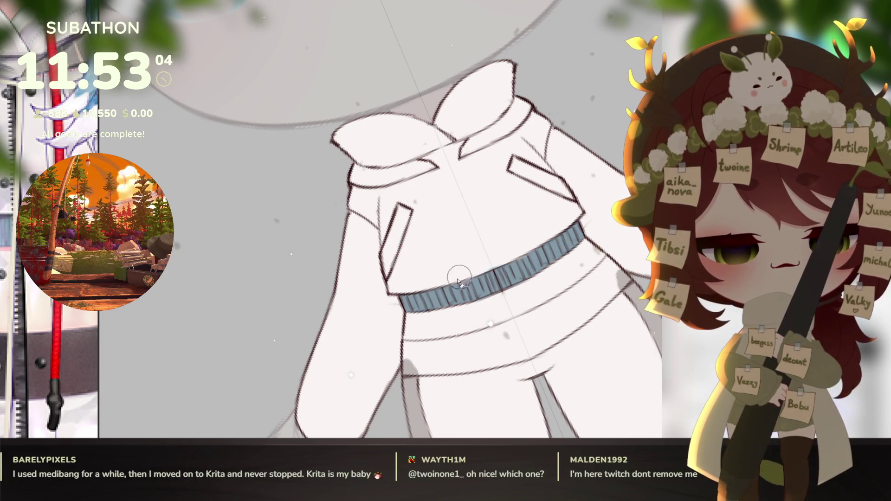
pyautogui.moveTo(556, 229); pyautogui.dragTo(560, 321)
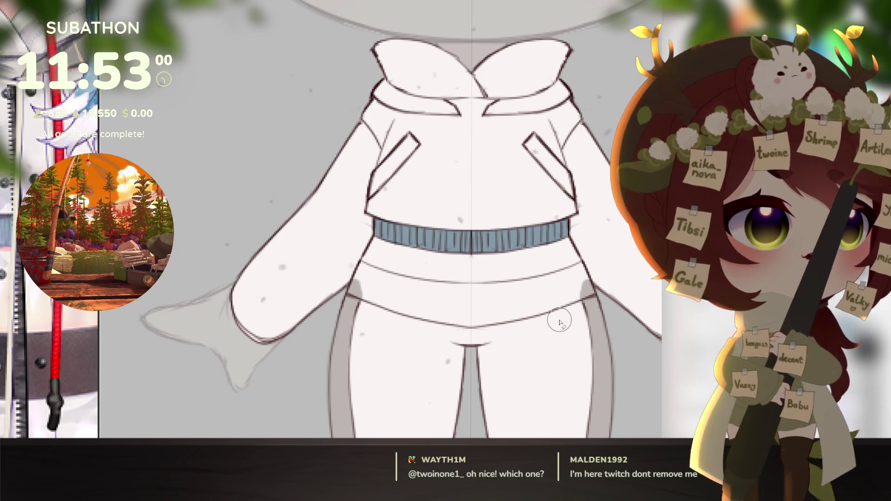
pyautogui.scroll(-3, 544, 343)
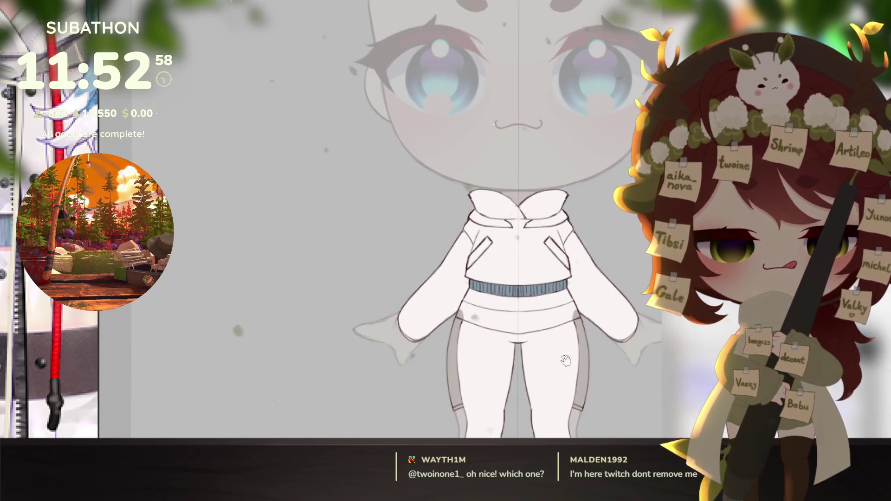
pyautogui.moveTo(544, 344); pyautogui.dragTo(554, 364)
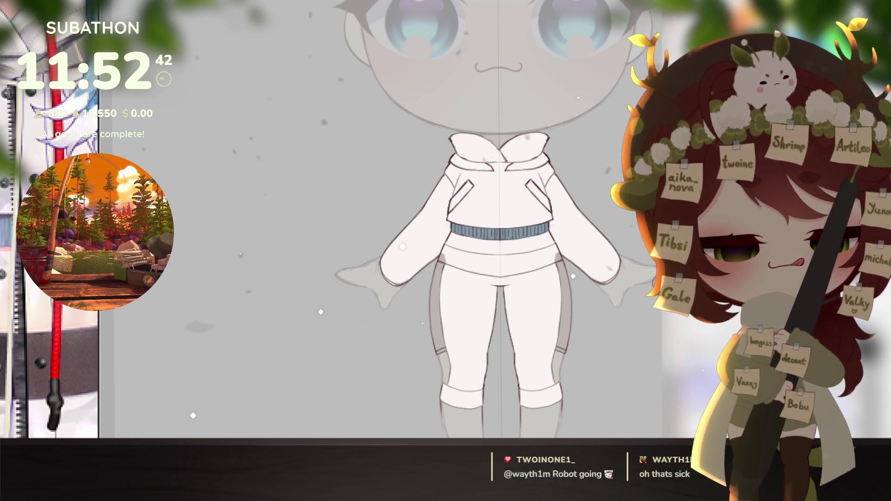
pyautogui.scroll(-2, 441, 390)
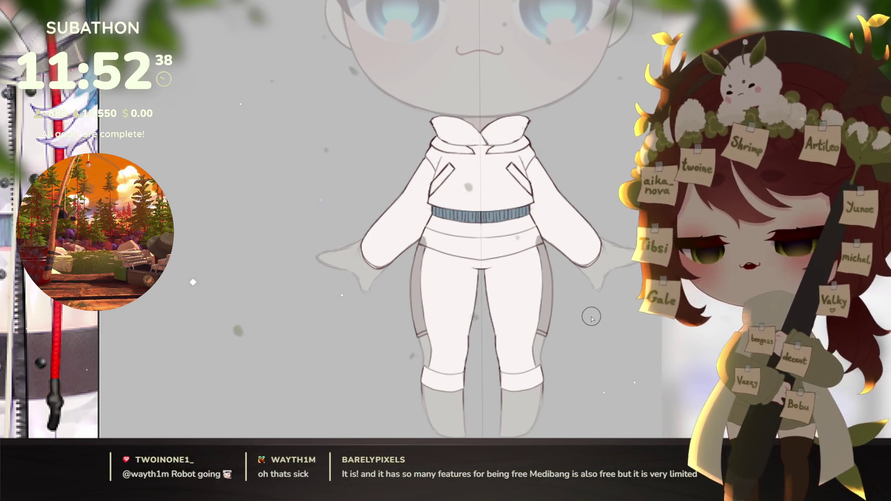
pyautogui.scroll(-3, 89, 384)
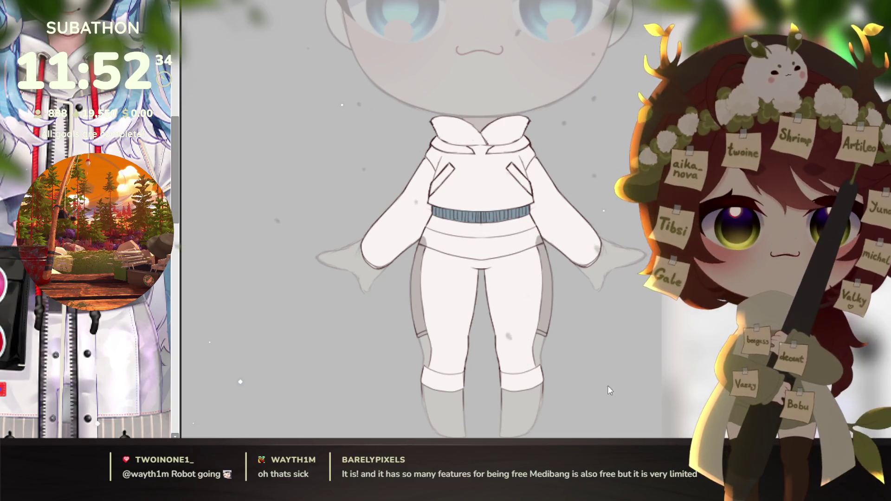
pyautogui.click(594, 396)
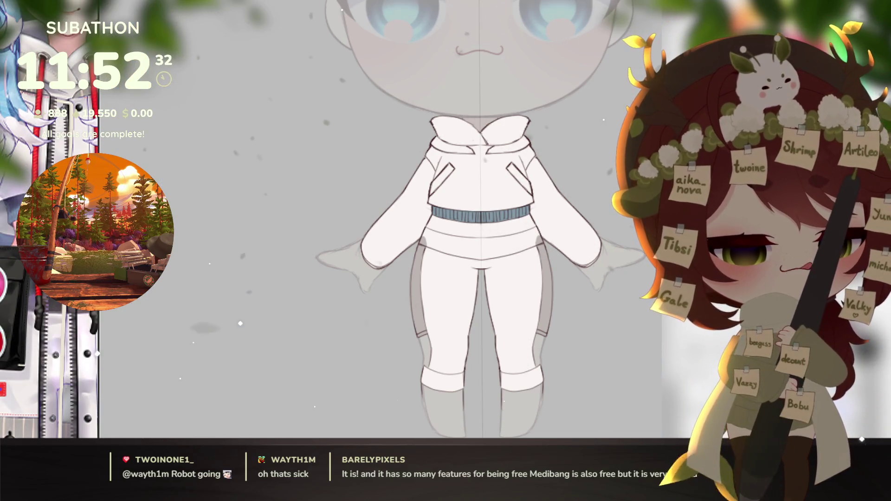
pyautogui.scroll(5, 417, 297)
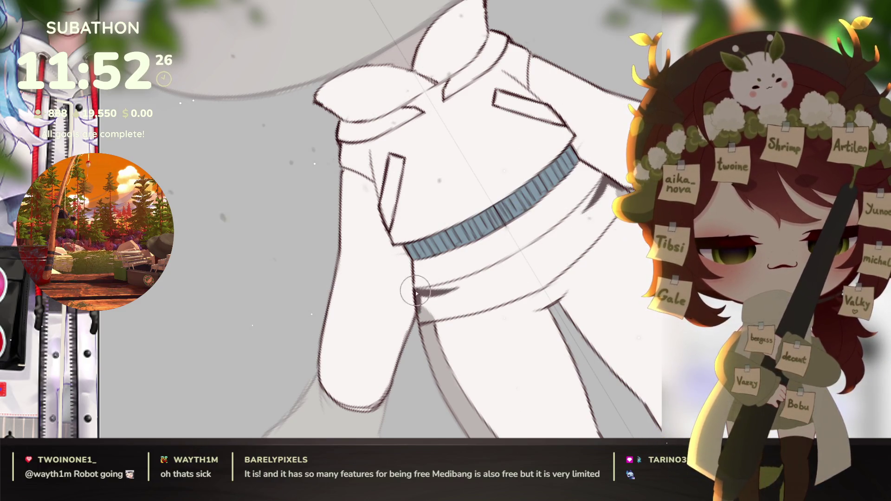
# Step: Line under the blue waistband, fill the strap dark brown, and add a white strip above it
pyautogui.moveTo(418, 292); pyautogui.dragTo(566, 229)
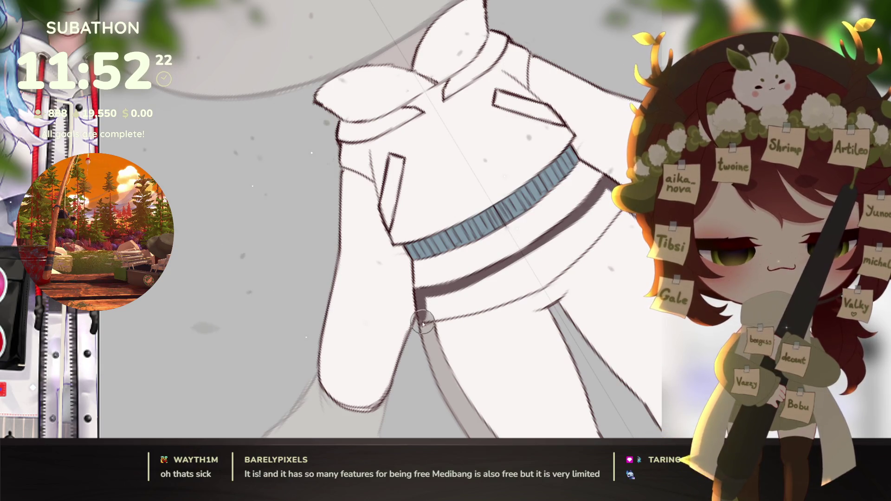
pyautogui.moveTo(477, 310); pyautogui.dragTo(520, 288)
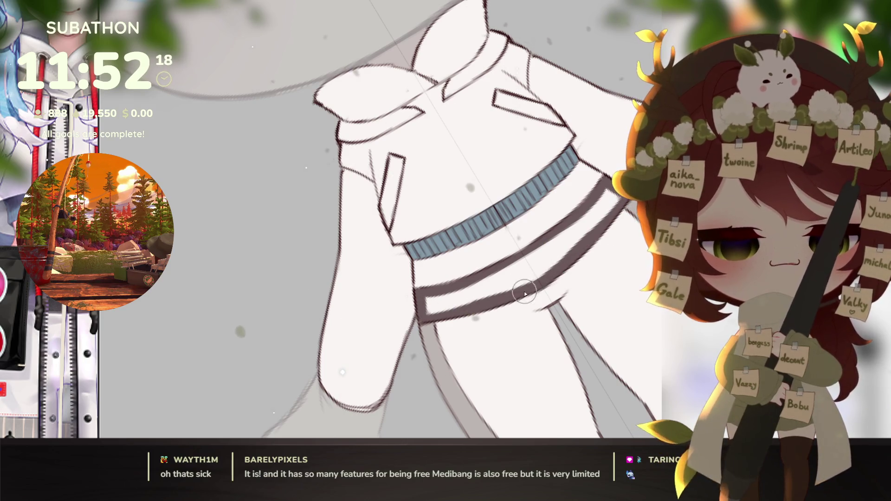
pyautogui.moveTo(464, 301)
pyautogui.mouseDown()
pyautogui.moveTo(434, 300)
pyautogui.moveTo(534, 260)
pyautogui.moveTo(511, 271)
pyautogui.moveTo(525, 365)
pyautogui.moveTo(506, 309)
pyautogui.mouseUp()
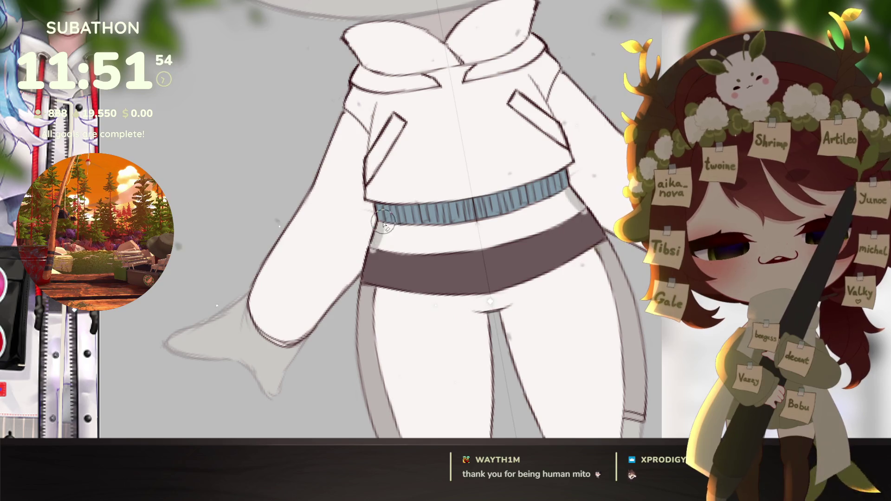
pyautogui.moveTo(384, 225)
pyautogui.mouseDown()
pyautogui.moveTo(418, 279)
pyautogui.moveTo(492, 339)
pyautogui.moveTo(445, 343)
pyautogui.moveTo(571, 236)
pyautogui.moveTo(518, 302)
pyautogui.mouseUp()
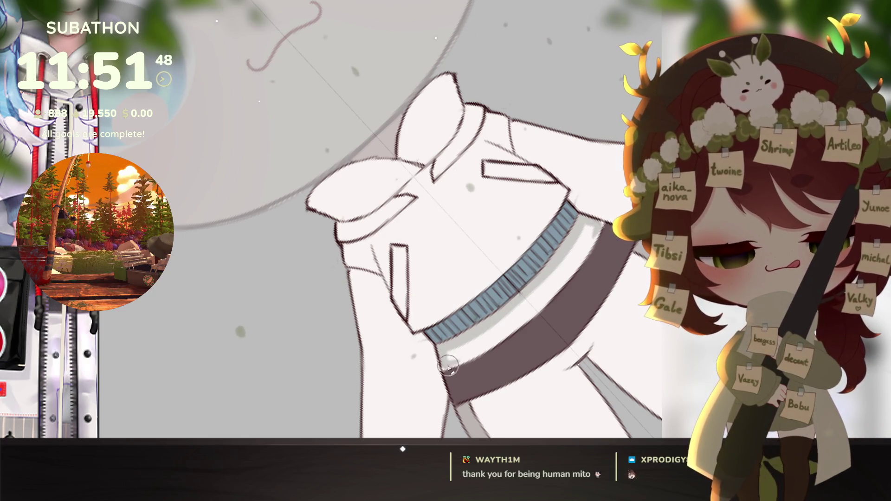
pyautogui.moveTo(444, 370)
pyautogui.mouseDown()
pyautogui.moveTo(529, 311)
pyautogui.moveTo(481, 352)
pyautogui.moveTo(558, 290)
pyautogui.moveTo(527, 302)
pyautogui.moveTo(563, 285)
pyautogui.moveTo(507, 335)
pyautogui.moveTo(527, 304)
pyautogui.moveTo(436, 357)
pyautogui.moveTo(520, 304)
pyautogui.moveTo(498, 328)
pyautogui.mouseUp()
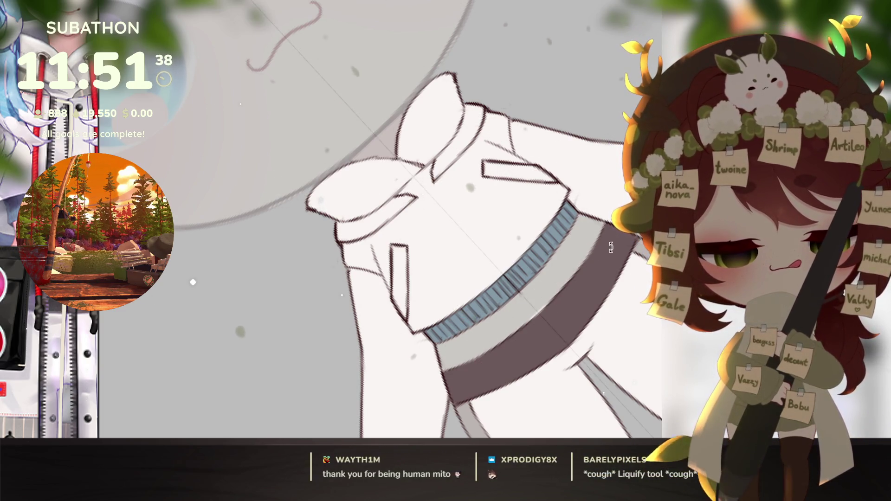
# Step: Reset the view upright, check the reference image, and shade the hoodie collar band grey
pyautogui.press('h')
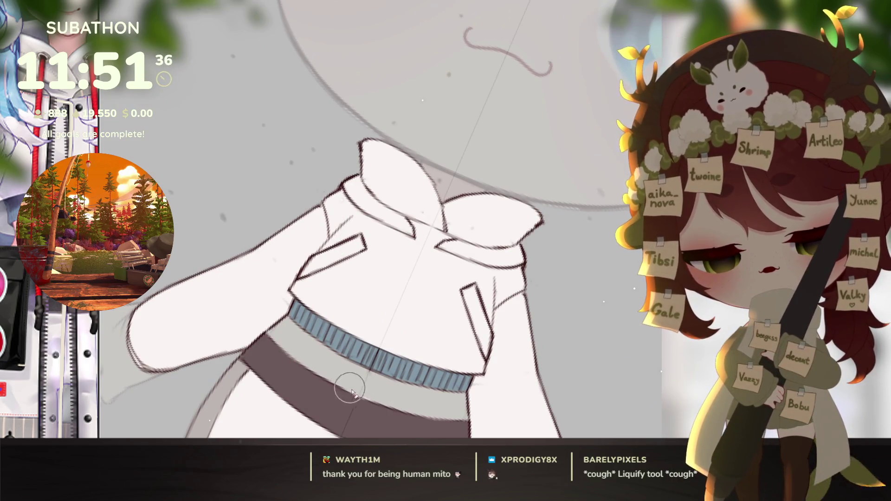
pyautogui.hotkey('ctrl', '0')
pyautogui.moveTo(455, 371)
pyautogui.mouseDown()
pyautogui.moveTo(562, 362)
pyautogui.moveTo(538, 353)
pyautogui.mouseUp()
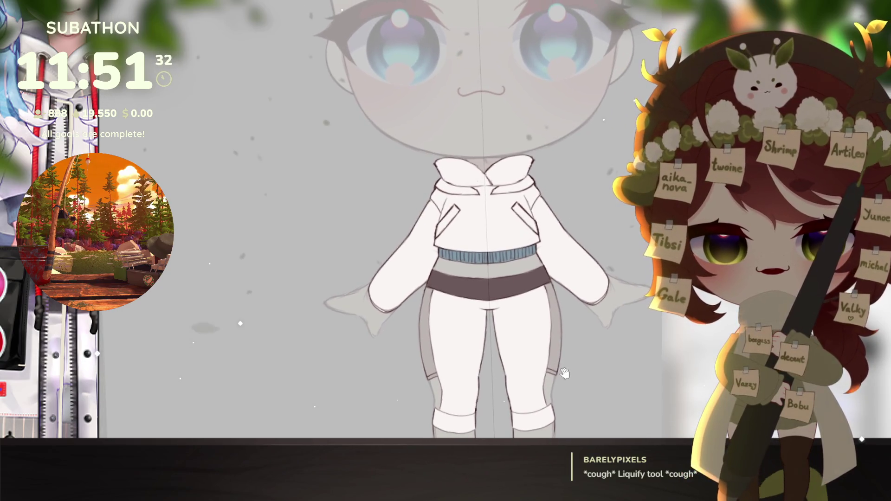
pyautogui.moveTo(98, 325); pyautogui.dragTo(180, 332)
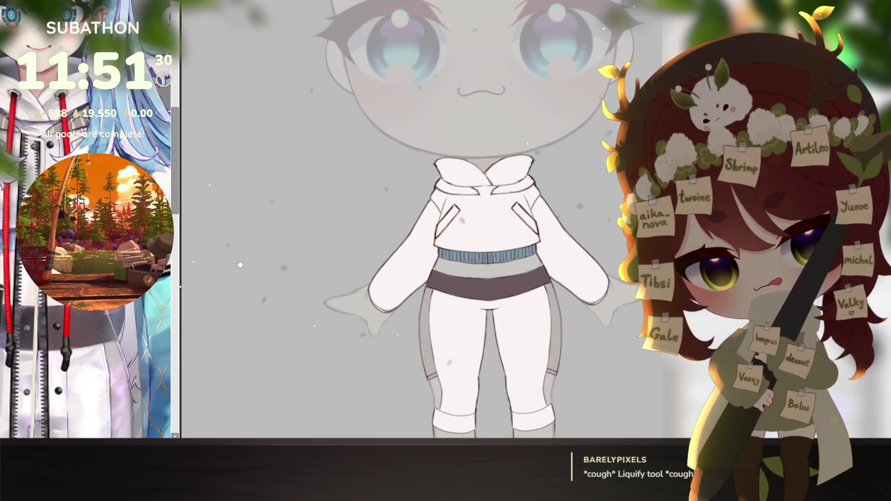
pyautogui.moveTo(180, 287); pyautogui.dragTo(99, 288)
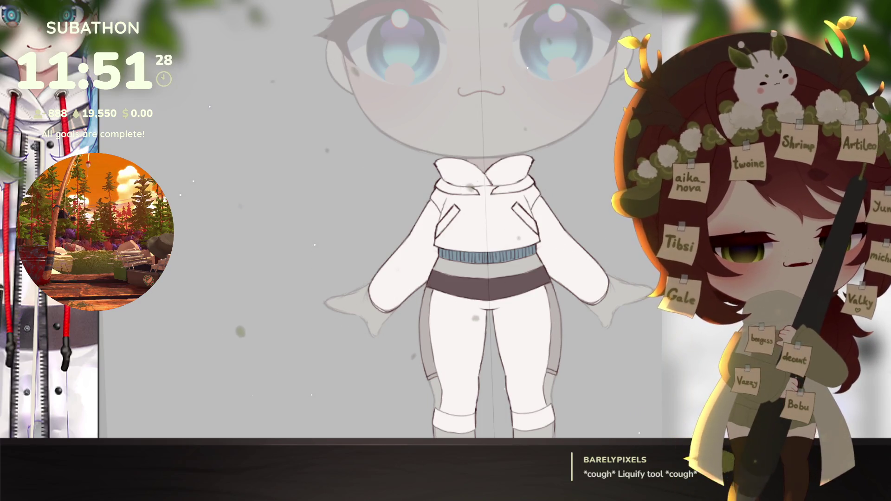
pyautogui.scroll(4, 463, 195)
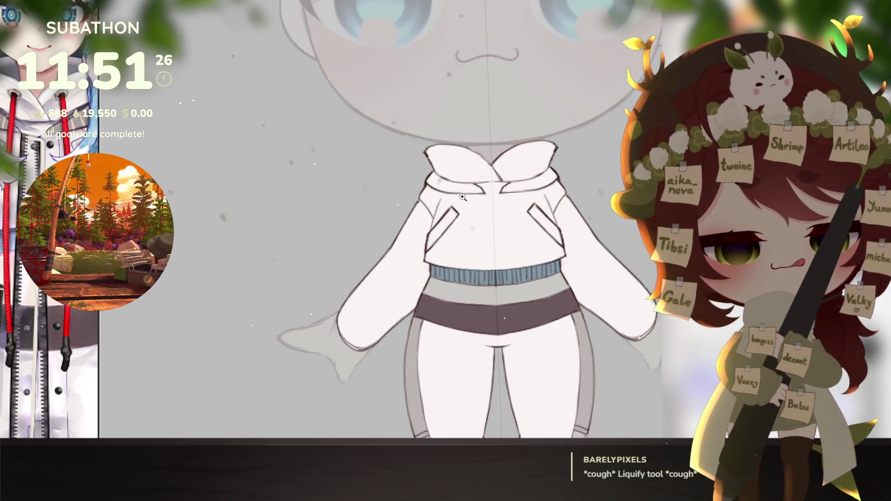
pyautogui.moveTo(416, 160)
pyautogui.mouseDown()
pyautogui.moveTo(446, 186)
pyautogui.moveTo(422, 184)
pyautogui.moveTo(459, 185)
pyautogui.moveTo(462, 176)
pyautogui.moveTo(494, 190)
pyautogui.mouseUp()
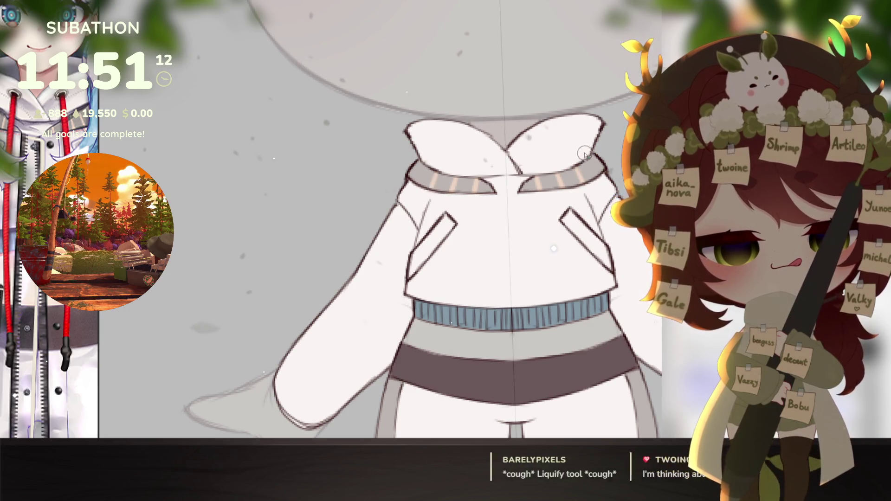
pyautogui.moveTo(571, 284); pyautogui.dragTo(550, 266)
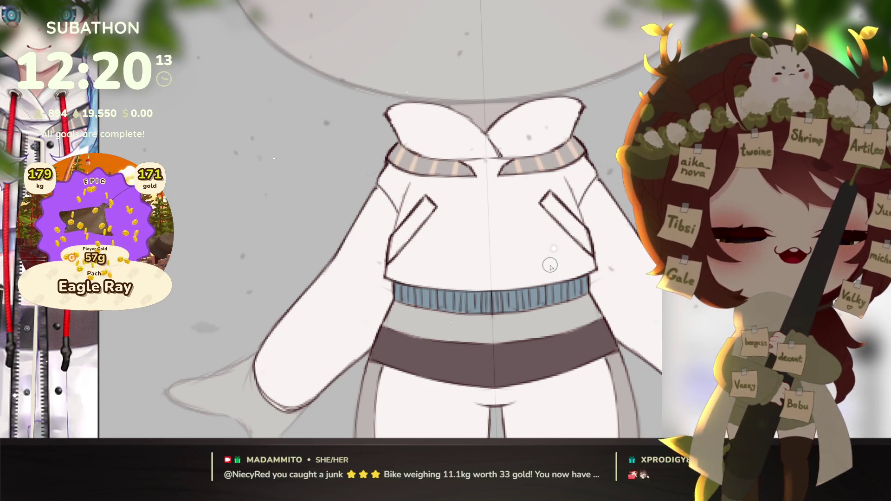
pyautogui.scroll(-1, 550, 266)
pyautogui.scroll(-5, 596, 327)
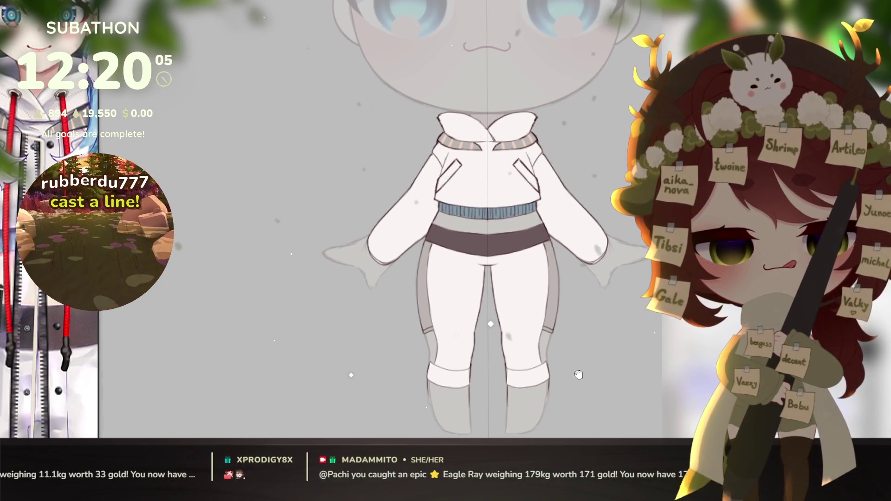
pyautogui.scroll(-1, 576, 361)
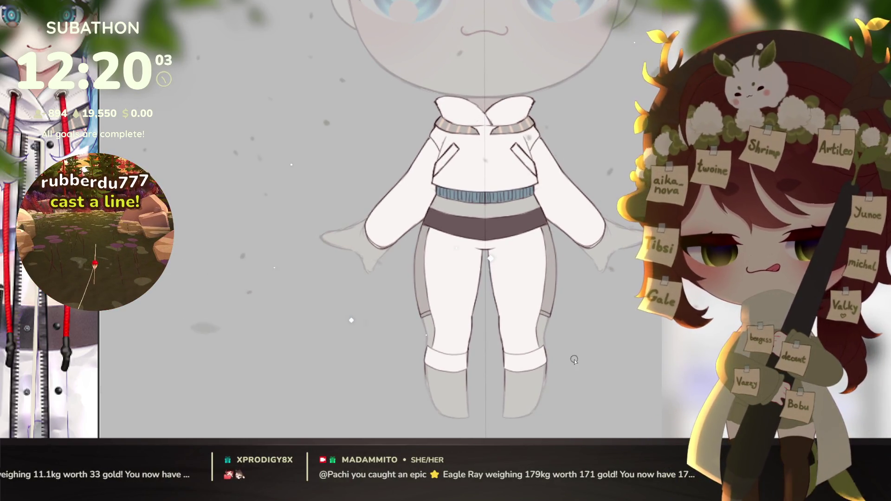
pyautogui.scroll(-5, 88, 219)
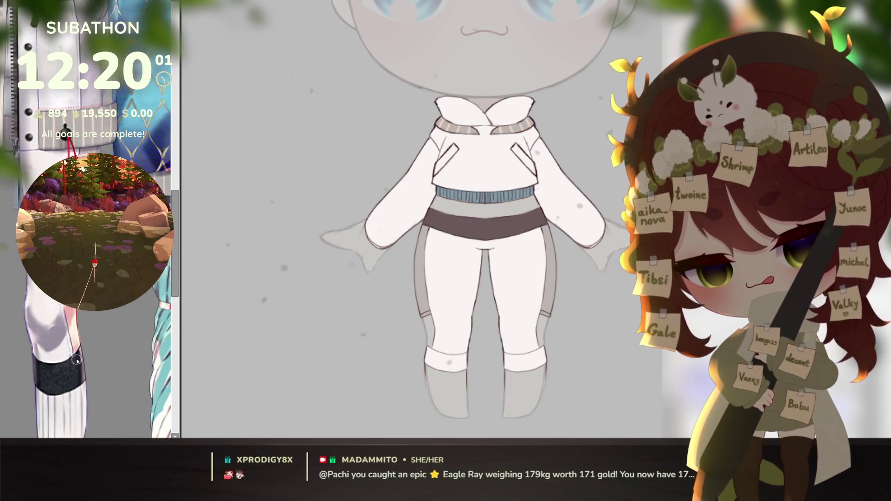
pyautogui.moveTo(181, 390); pyautogui.dragTo(99, 394)
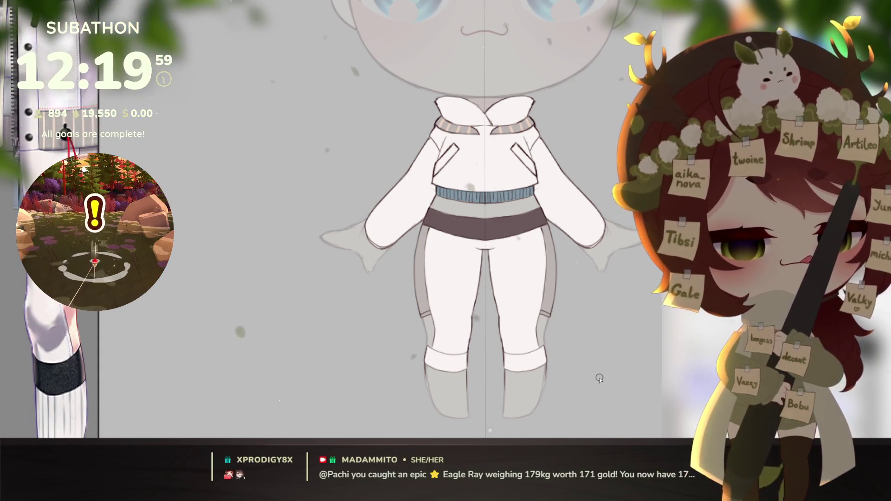
pyautogui.scroll(2, 506, 341)
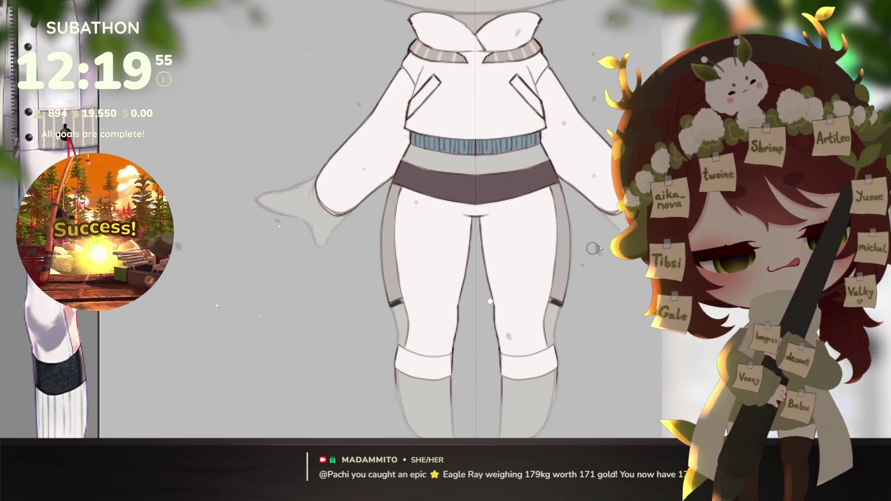
# Step: Darken both thigh straps and fill both knee garters as thick dark bands with symmetry
pyautogui.scroll(2, 603, 260)
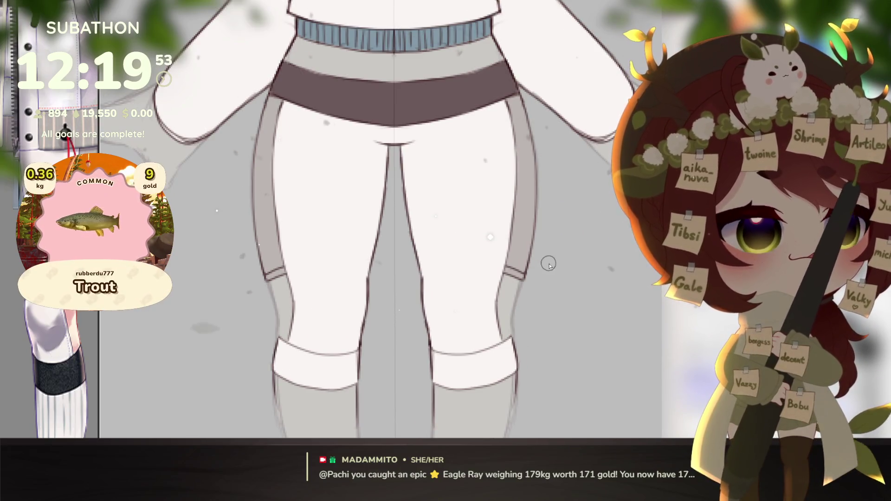
pyautogui.moveTo(509, 272); pyautogui.dragTo(528, 281)
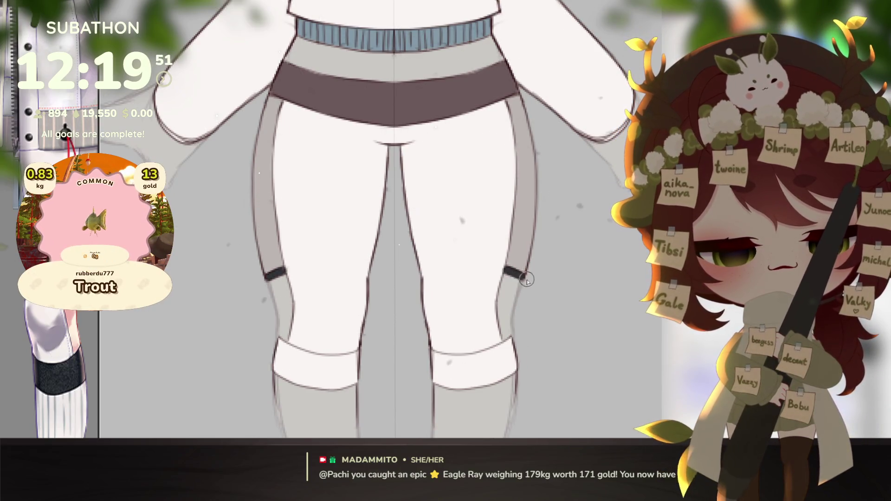
pyautogui.press('4')
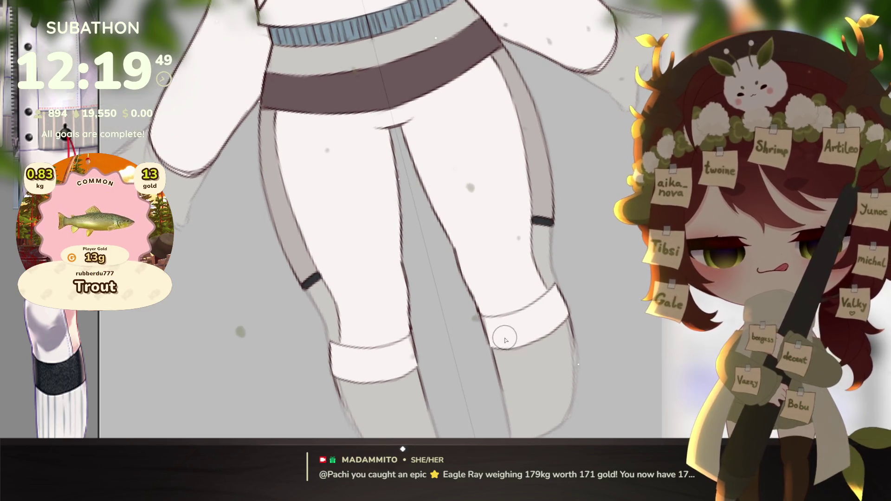
pyautogui.moveTo(488, 325)
pyautogui.mouseDown()
pyautogui.moveTo(523, 298)
pyautogui.moveTo(478, 320)
pyautogui.moveTo(565, 280)
pyautogui.mouseUp()
pyautogui.moveTo(469, 322); pyautogui.dragTo(489, 319)
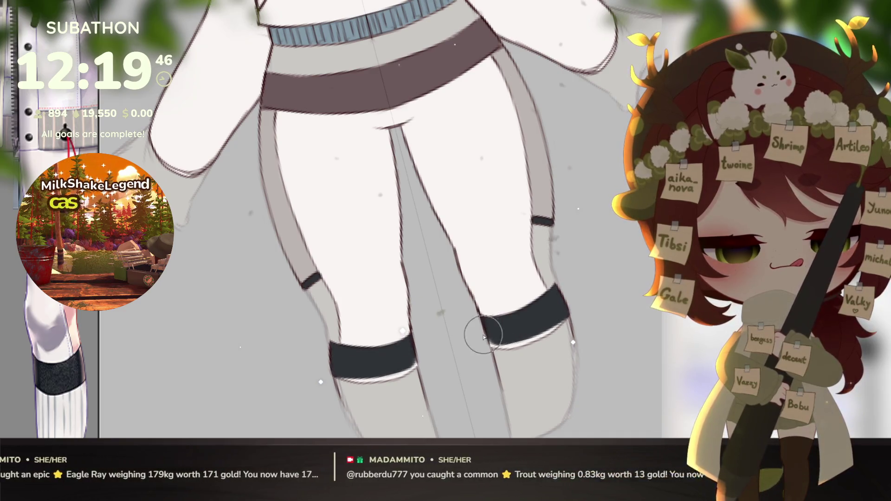
pyautogui.press('5')
pyautogui.click(552, 342)
pyautogui.moveTo(553, 364)
pyautogui.mouseDown()
pyautogui.moveTo(558, 378)
pyautogui.moveTo(537, 371)
pyautogui.mouseUp()
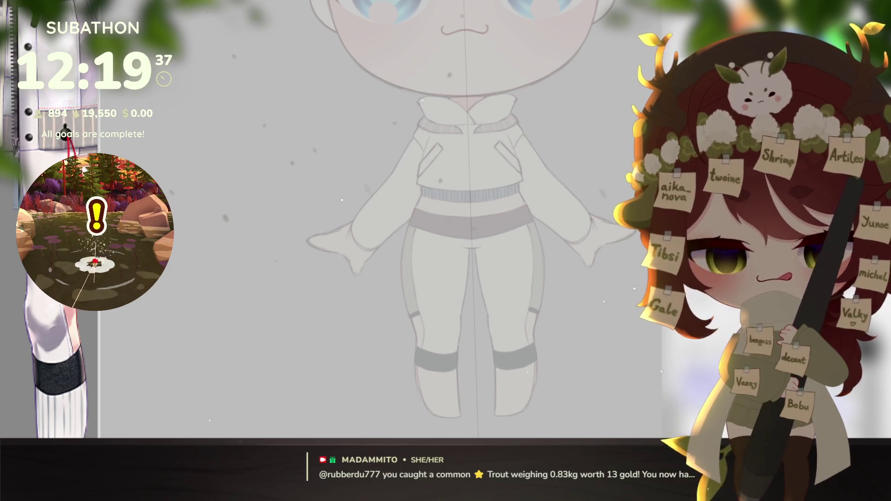
pyautogui.click(590, 289)
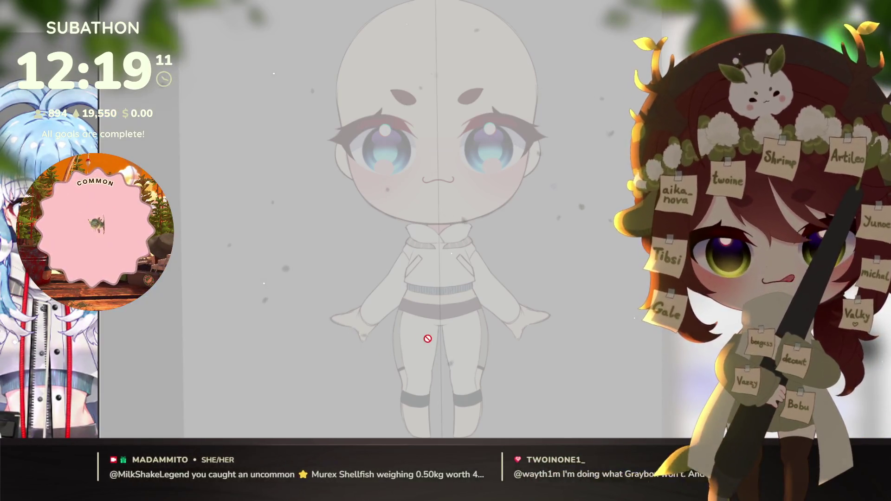
pyautogui.scroll(3, 573, 397)
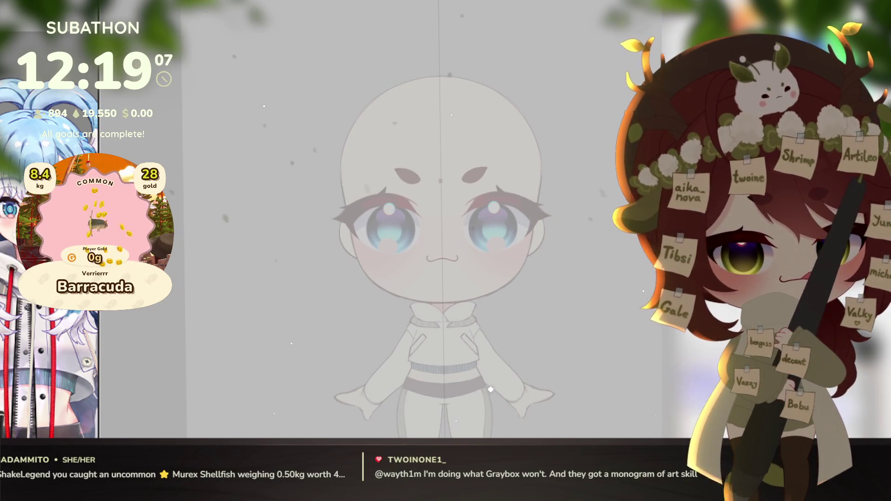
pyautogui.moveTo(540, 266); pyautogui.dragTo(556, 262)
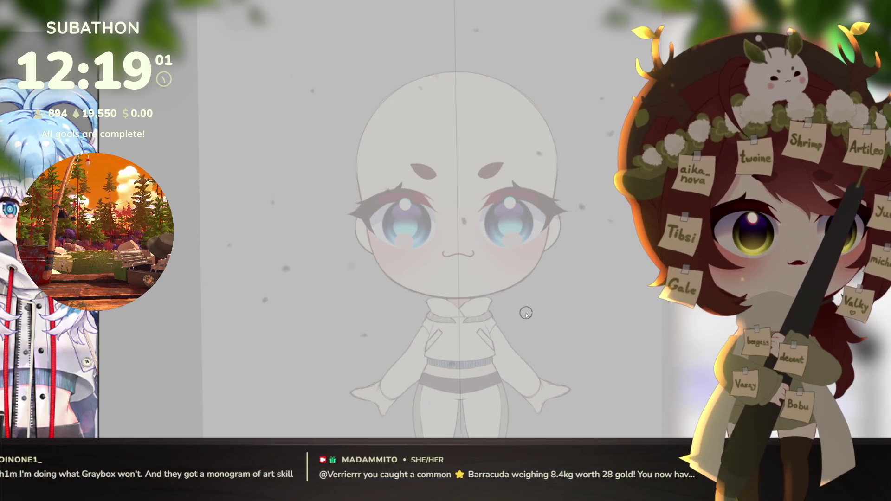
pyautogui.moveTo(438, 240); pyautogui.dragTo(431, 259)
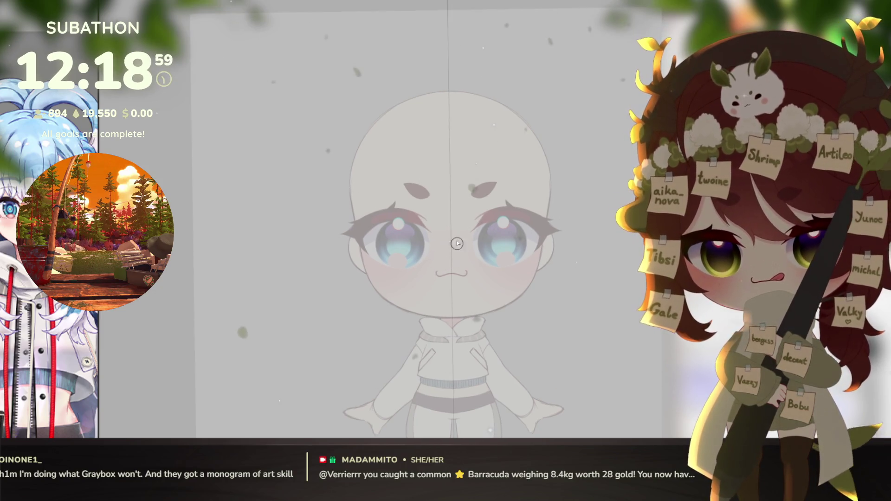
pyautogui.moveTo(431, 223); pyautogui.dragTo(433, 230)
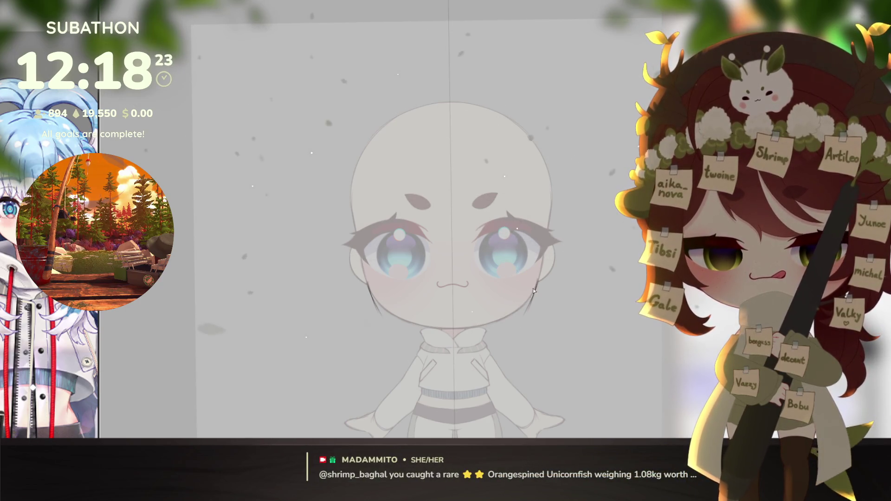
pyautogui.moveTo(528, 316); pyautogui.dragTo(529, 344)
# Step: Redraw shorter mirrored hair strands beside the face, with tips curling upward
pyautogui.hotkey('ctrl', 'z')
pyautogui.moveTo(532, 295)
pyautogui.mouseDown()
pyautogui.moveTo(522, 331)
pyautogui.moveTo(533, 353)
pyautogui.mouseUp()
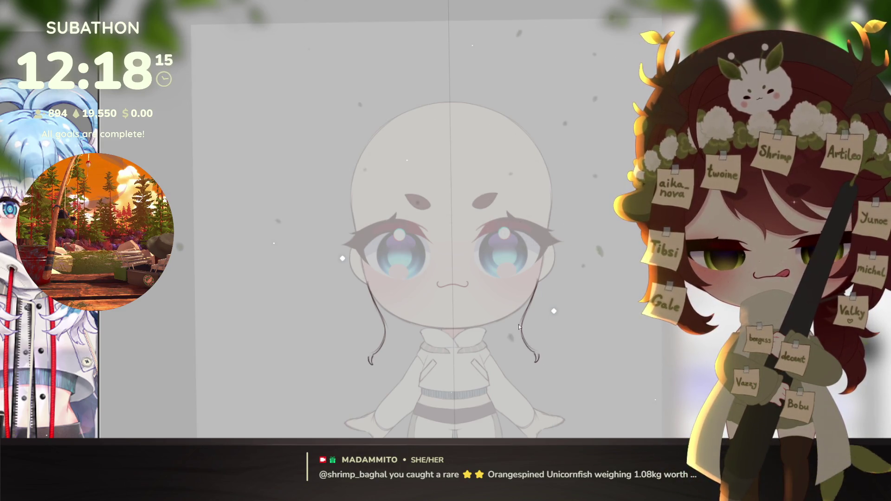
pyautogui.moveTo(551, 363); pyautogui.dragTo(528, 361)
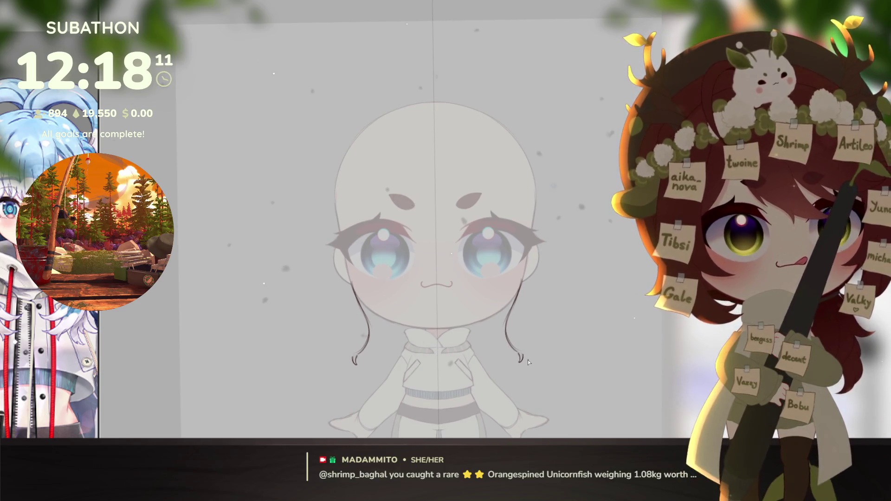
pyautogui.moveTo(521, 356); pyautogui.dragTo(551, 345)
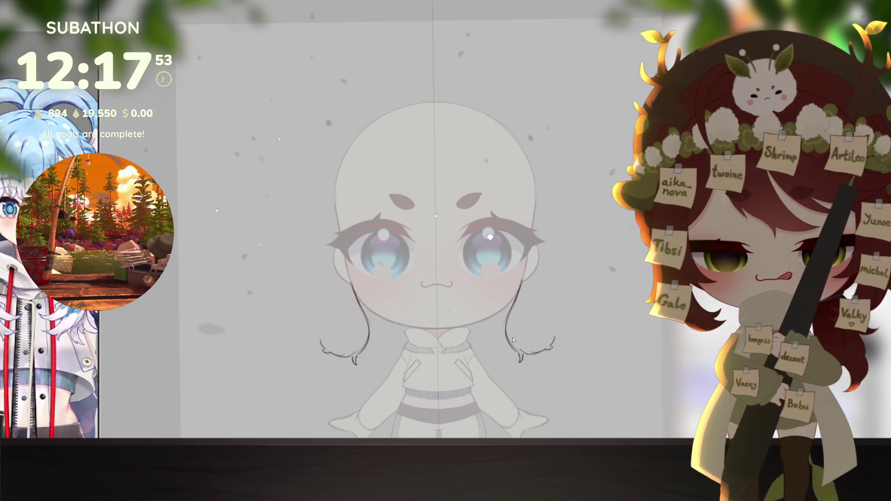
pyautogui.moveTo(547, 278); pyautogui.dragTo(540, 327)
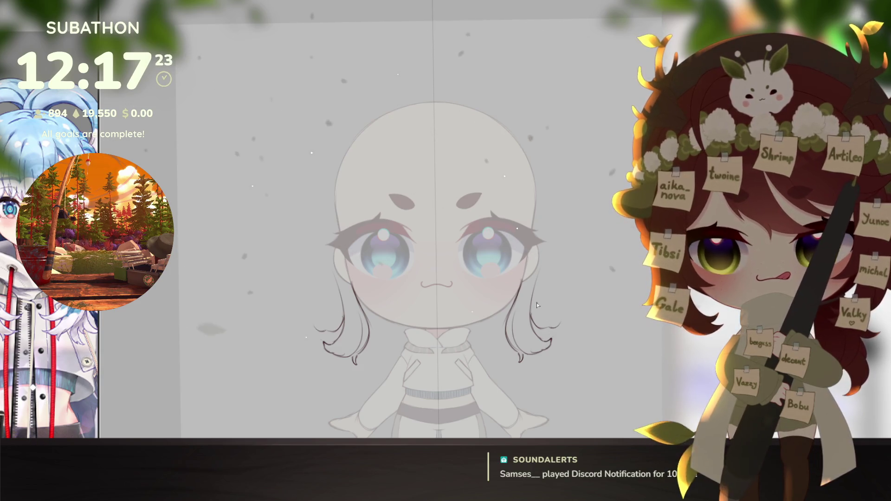
pyautogui.press('o')
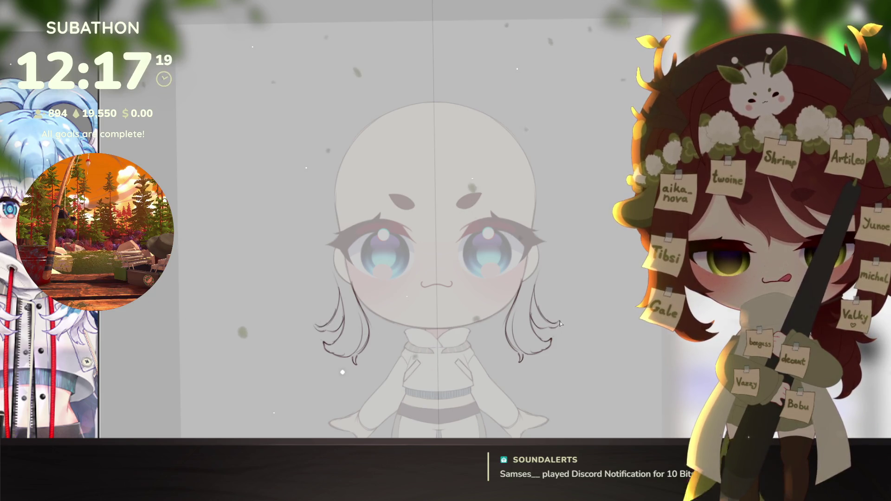
pyautogui.scroll(1, 589, 339)
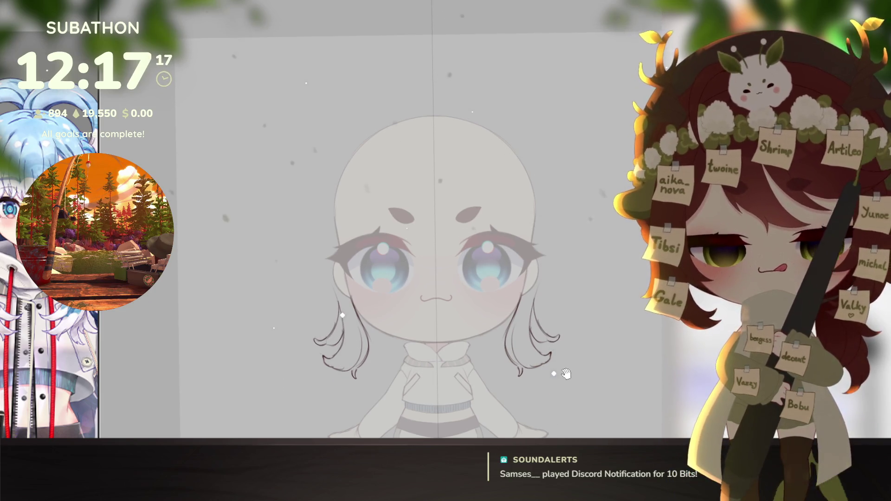
# Step: Redraw the side hair as one long curve from cheek to crown, undoing failed attempts
pyautogui.scroll(1, 573, 362)
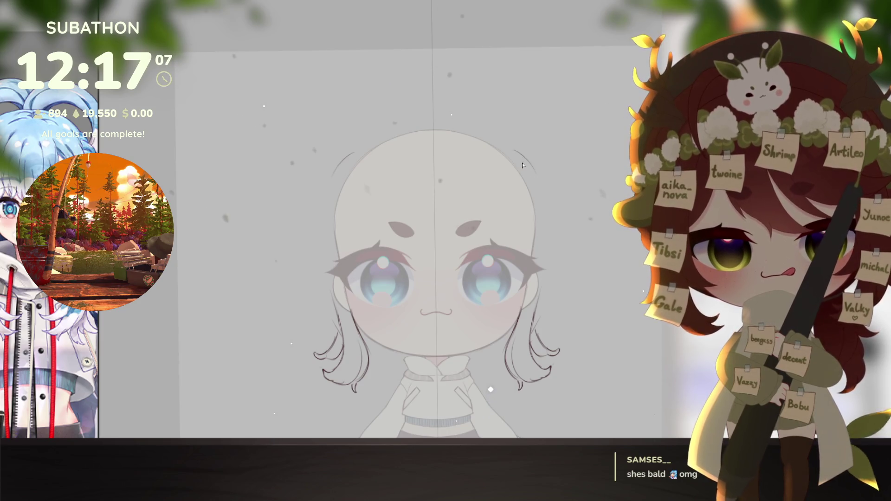
pyautogui.moveTo(518, 160)
pyautogui.mouseDown()
pyautogui.moveTo(544, 223)
pyautogui.moveTo(540, 297)
pyautogui.mouseUp()
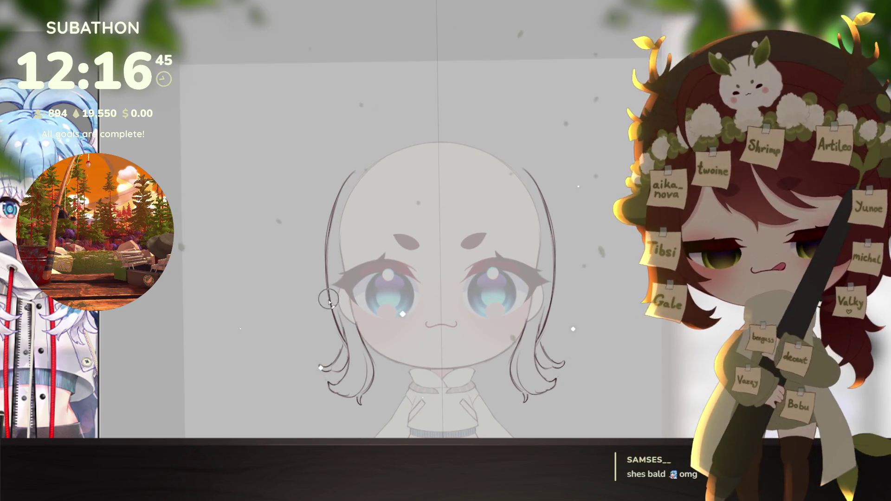
pyautogui.hotkey('ctrl', 'z')
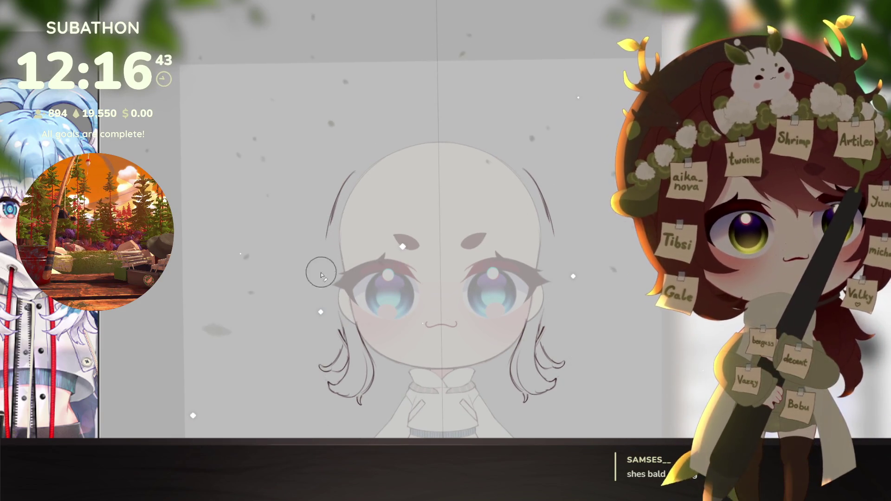
pyautogui.moveTo(325, 294)
pyautogui.mouseDown()
pyautogui.moveTo(347, 344)
pyautogui.moveTo(339, 331)
pyautogui.mouseUp()
pyautogui.hotkey('ctrl', 'z')
pyautogui.moveTo(325, 274); pyautogui.dragTo(346, 343)
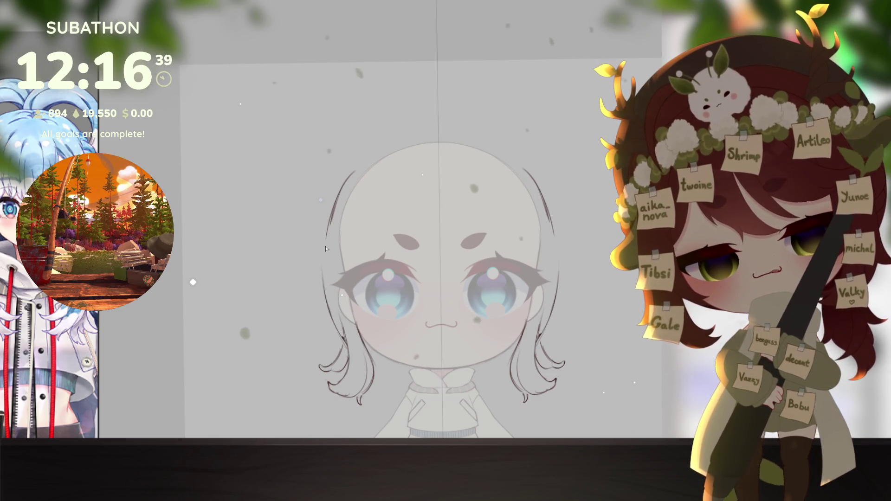
pyautogui.moveTo(342, 222); pyautogui.dragTo(323, 339)
pyautogui.hotkey('ctrl', 'z')
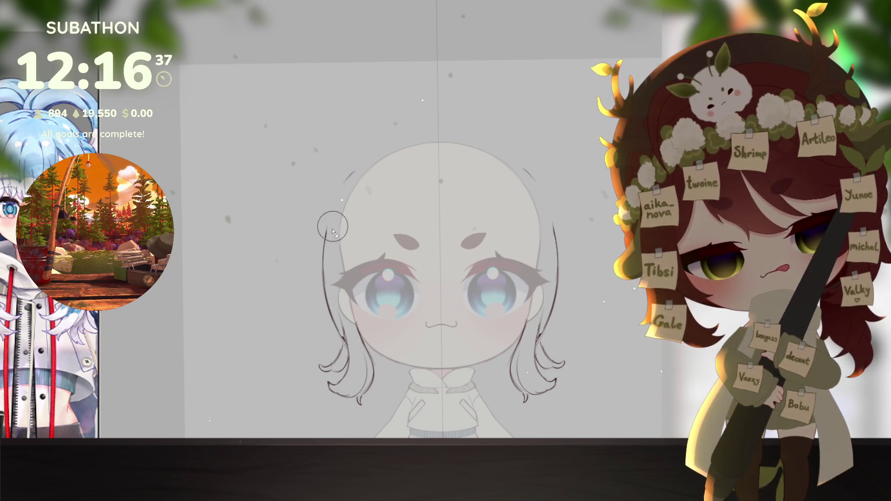
pyautogui.moveTo(326, 271)
pyautogui.mouseDown()
pyautogui.moveTo(339, 202)
pyautogui.moveTo(367, 160)
pyautogui.mouseUp()
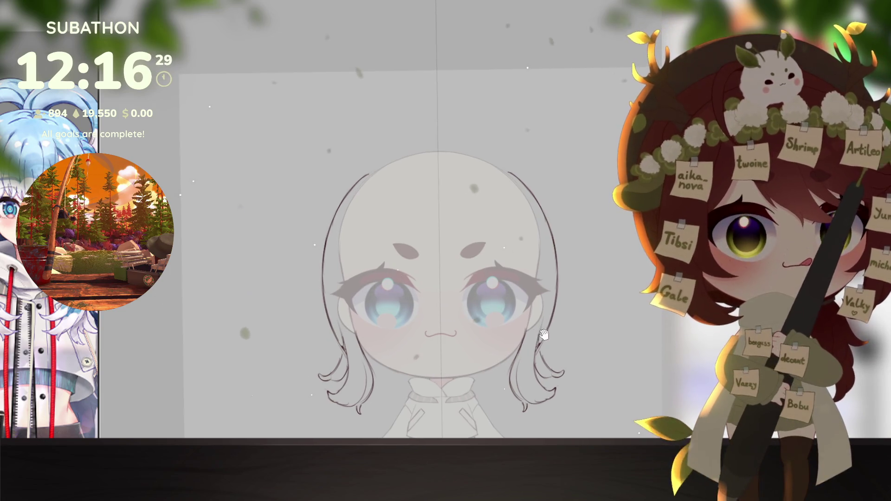
pyautogui.moveTo(542, 325); pyautogui.dragTo(551, 327)
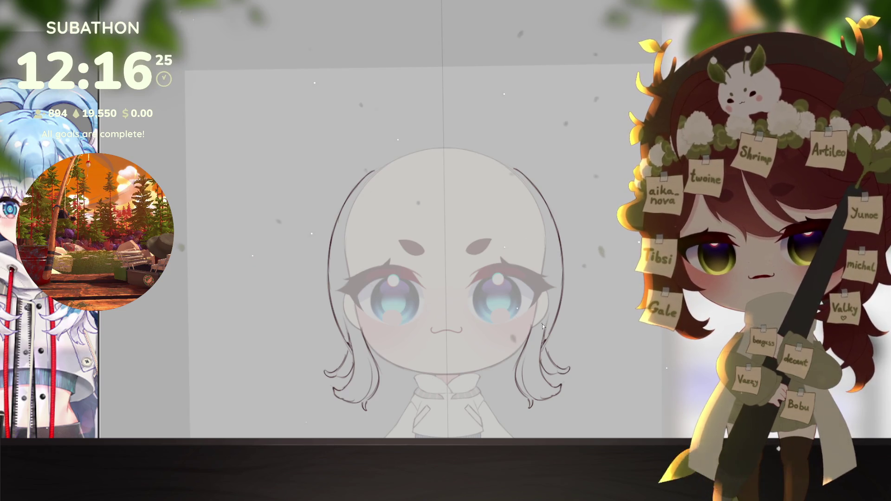
pyautogui.scroll(-1, 574, 280)
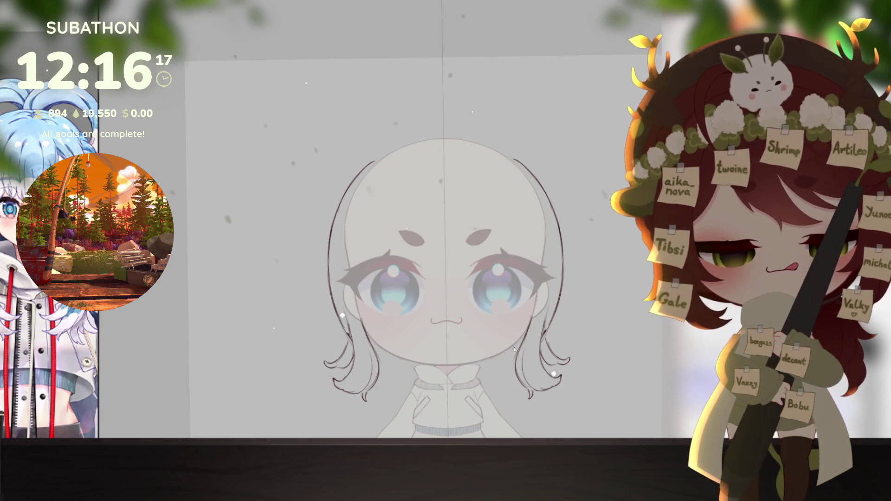
pyautogui.moveTo(570, 379); pyautogui.dragTo(578, 309)
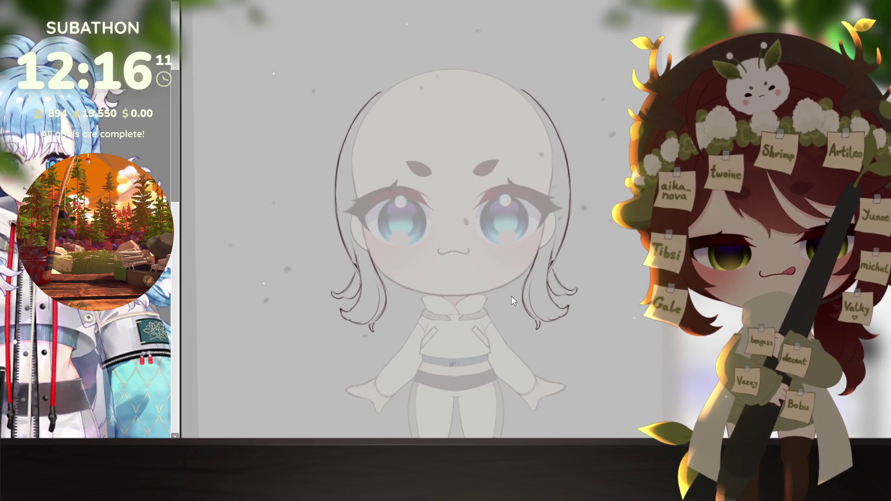
# Step: Re-enable the centre symmetry ruler, then add an inner strand and a longer wavy right hair tip
pyautogui.hotkey('ctrl', ';')
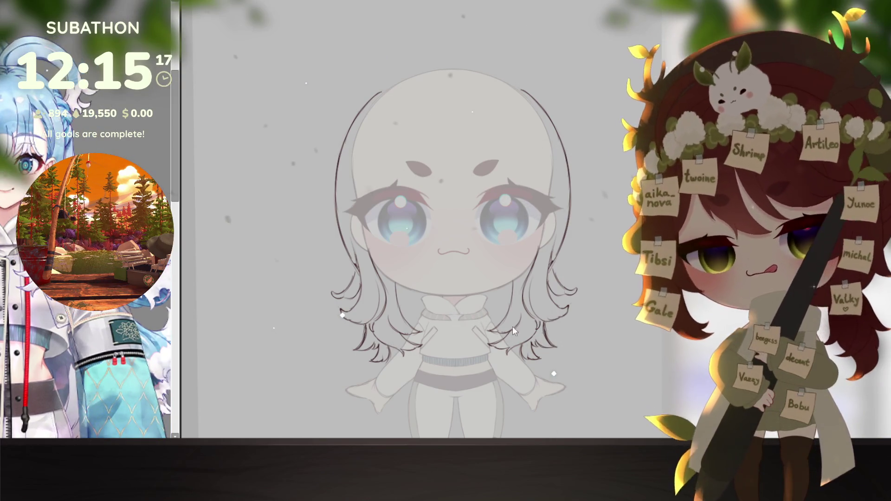
pyautogui.hotkey('ctrl', ';')
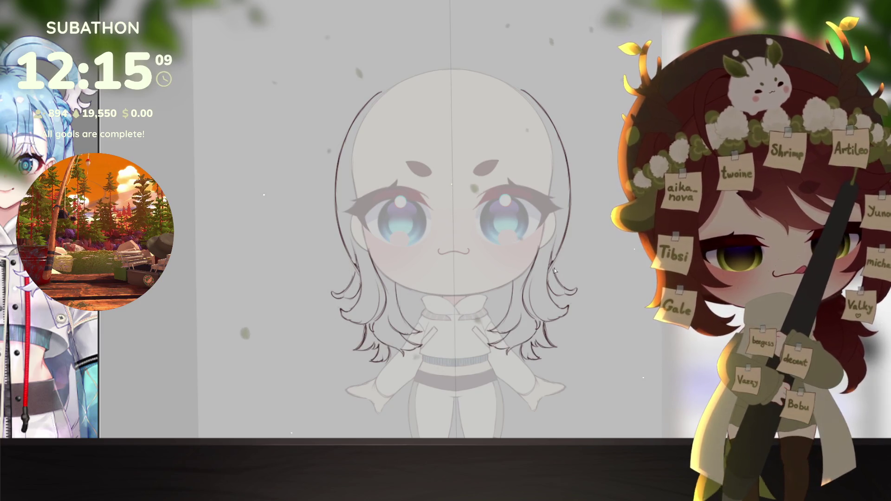
pyautogui.moveTo(557, 267); pyautogui.dragTo(565, 340)
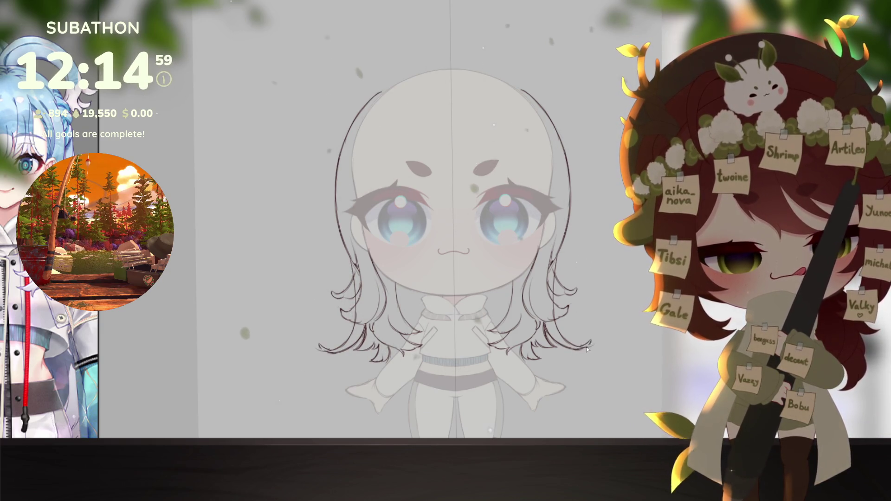
pyautogui.moveTo(584, 344); pyautogui.dragTo(592, 343)
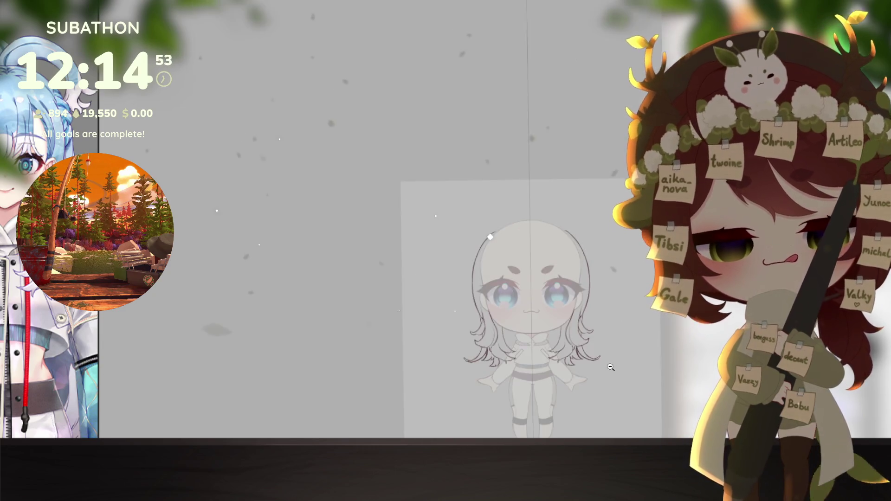
pyautogui.scroll(-4, 610, 364)
pyautogui.scroll(2, 584, 399)
pyautogui.moveTo(584, 399); pyautogui.dragTo(573, 364)
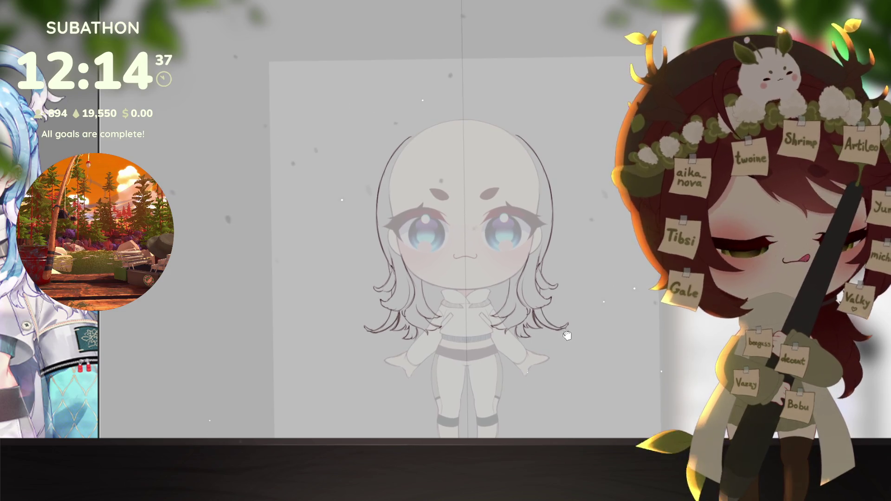
pyautogui.scroll(3, 583, 300)
pyautogui.press('-')
pyautogui.press('-')
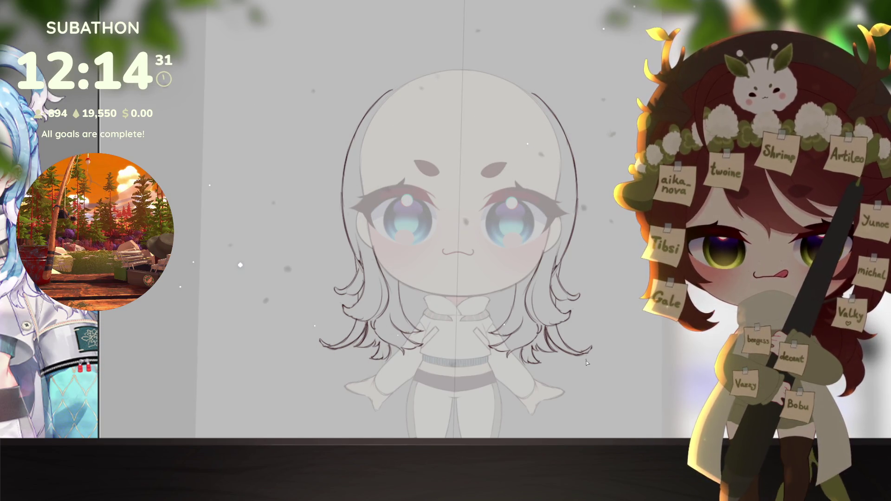
pyautogui.press('-')
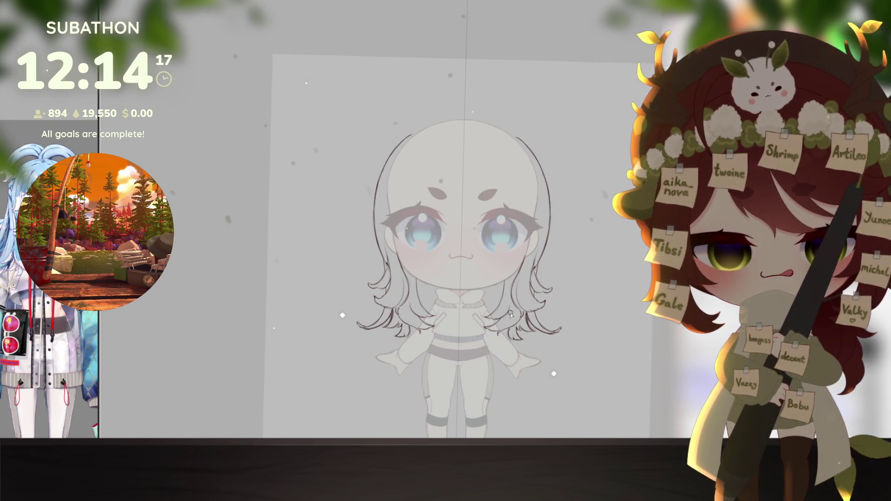
pyautogui.moveTo(384, 411); pyautogui.dragTo(360, 389)
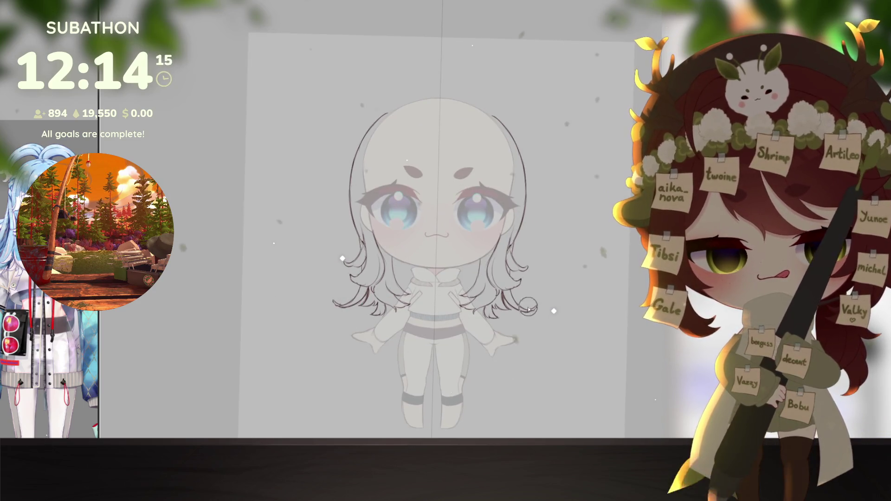
pyautogui.moveTo(413, 349); pyautogui.dragTo(395, 342)
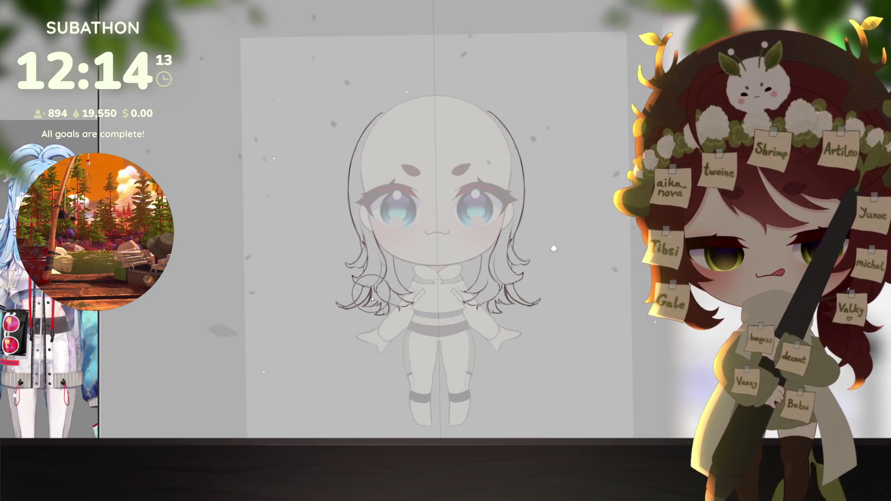
pyautogui.moveTo(371, 228); pyautogui.dragTo(301, 363)
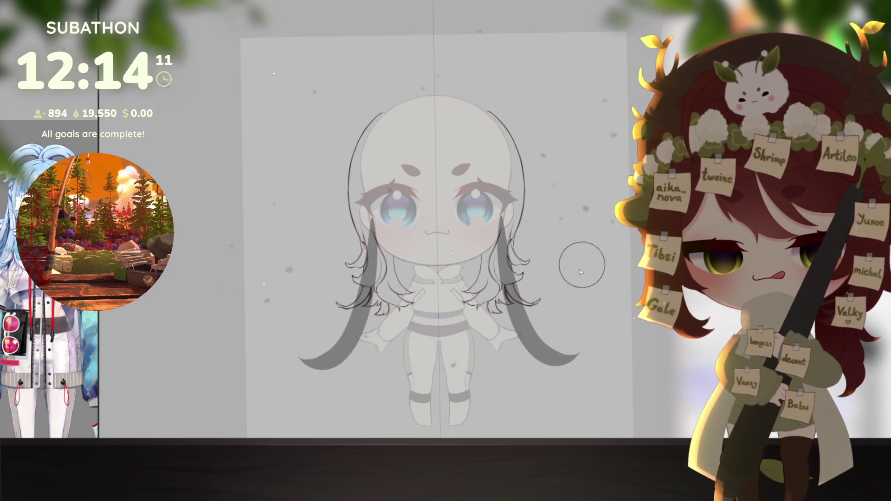
# Step: Fill the lower hair mass behind the body with grey and add spiky outer hair edges
pyautogui.moveTo(381, 274); pyautogui.dragTo(316, 385)
pyautogui.hotkey('ctrl', 'z')
pyautogui.moveTo(371, 252); pyautogui.dragTo(315, 385)
pyautogui.moveTo(413, 267)
pyautogui.mouseDown()
pyautogui.moveTo(362, 395)
pyautogui.moveTo(411, 325)
pyautogui.moveTo(390, 394)
pyautogui.mouseUp()
pyautogui.moveTo(432, 288); pyautogui.dragTo(404, 399)
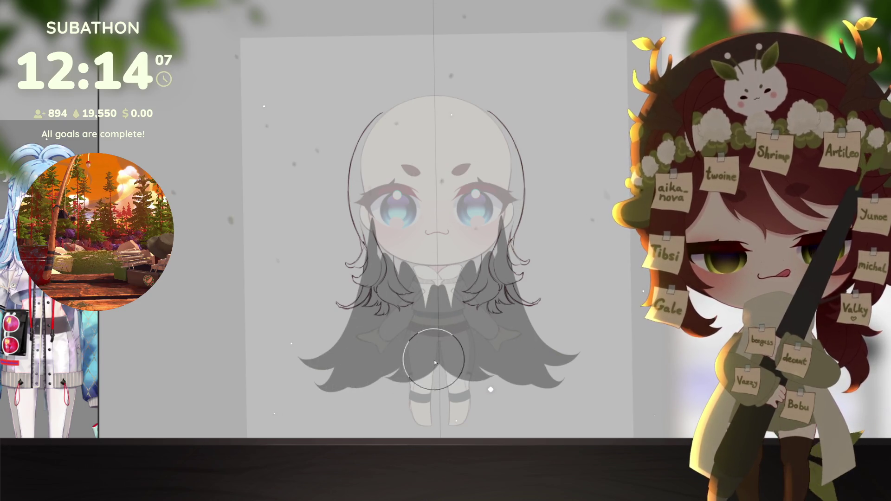
pyautogui.moveTo(417, 325); pyautogui.dragTo(385, 408)
pyautogui.moveTo(399, 362); pyautogui.dragTo(357, 401)
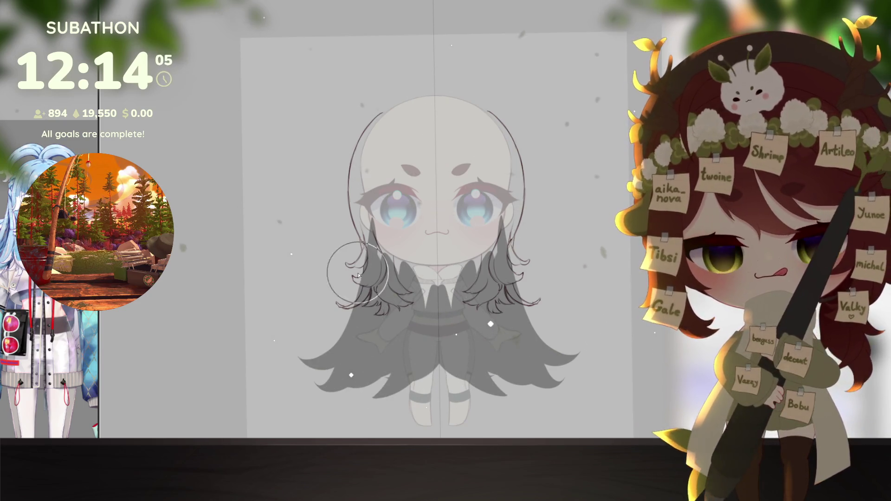
pyautogui.moveTo(321, 350); pyautogui.dragTo(302, 315)
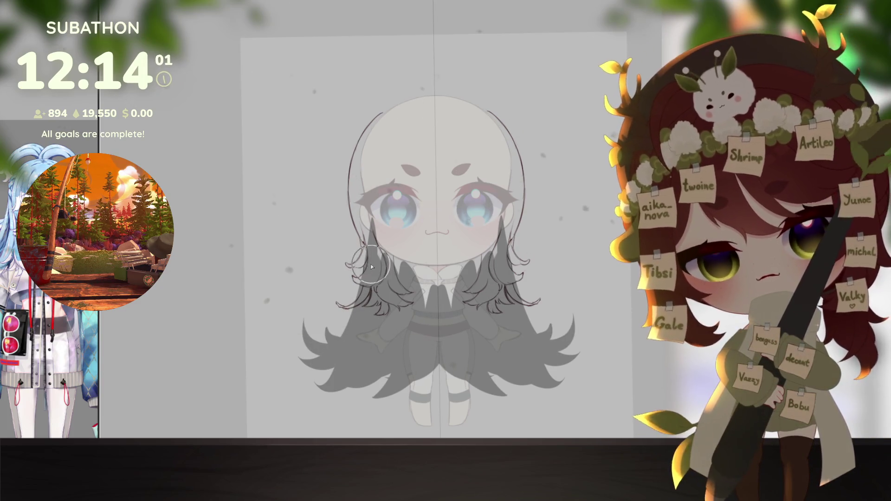
pyautogui.moveTo(353, 283); pyautogui.dragTo(371, 207)
pyautogui.moveTo(293, 278); pyautogui.dragTo(364, 263)
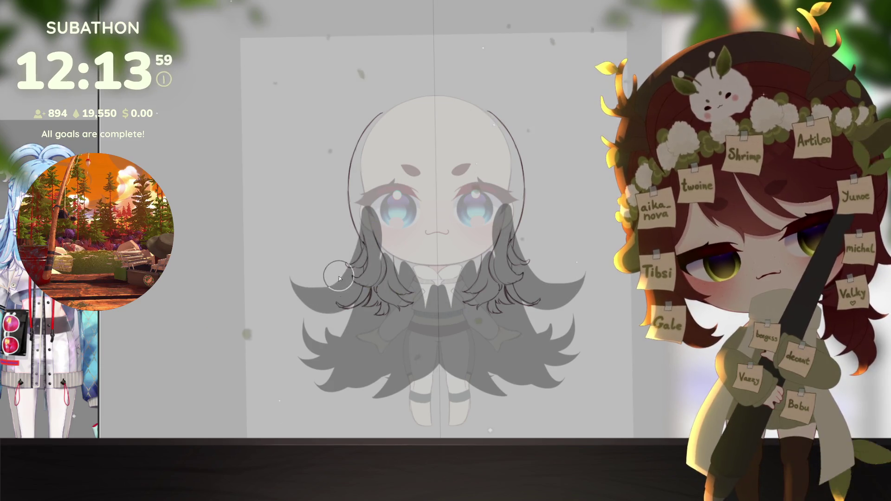
pyautogui.moveTo(340, 291); pyautogui.dragTo(311, 256)
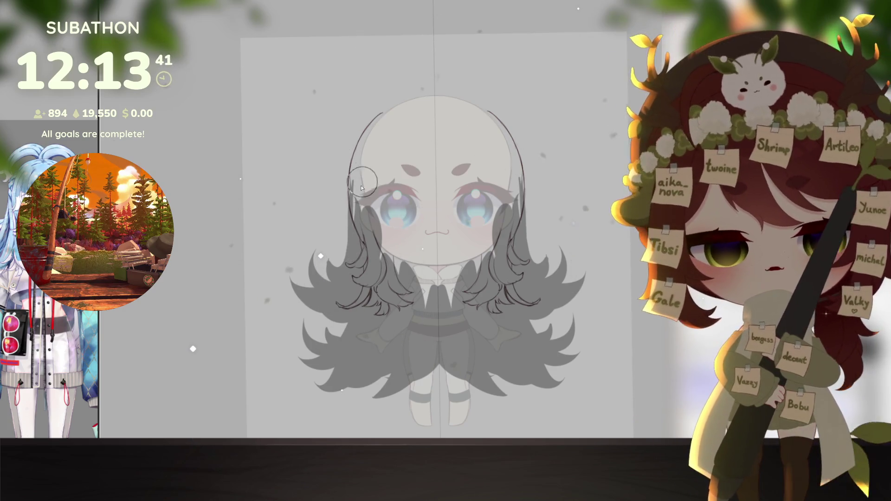
pyautogui.moveTo(357, 209); pyautogui.dragTo(394, 125)
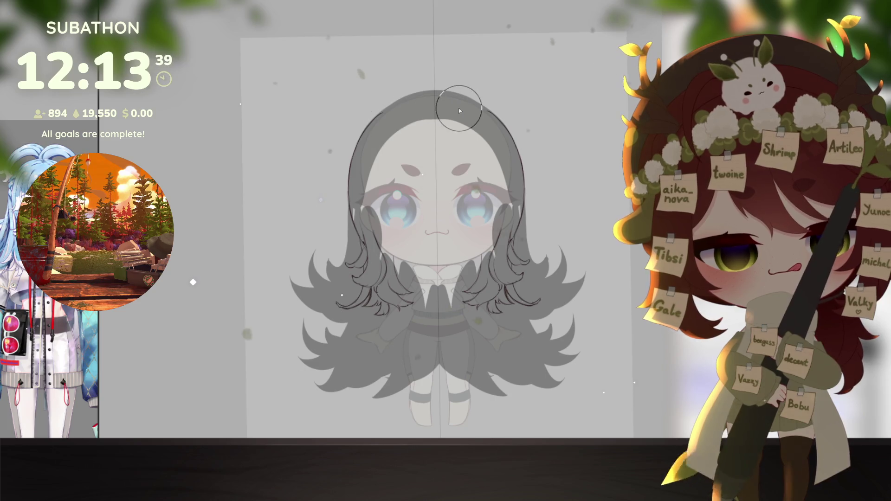
# Step: Scale the whole drawing up slightly with Ctrl+T and nudge it down
pyautogui.hotkey('ctrl', 't')
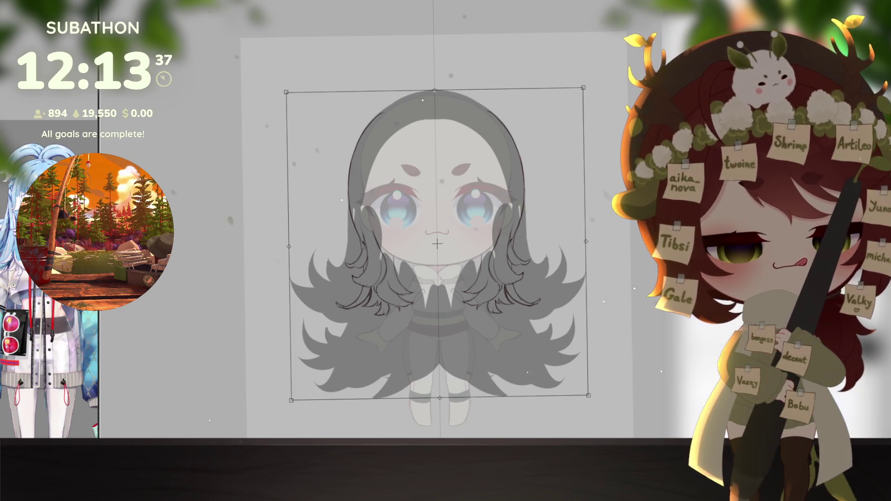
pyautogui.moveTo(585, 91); pyautogui.dragTo(597, 85)
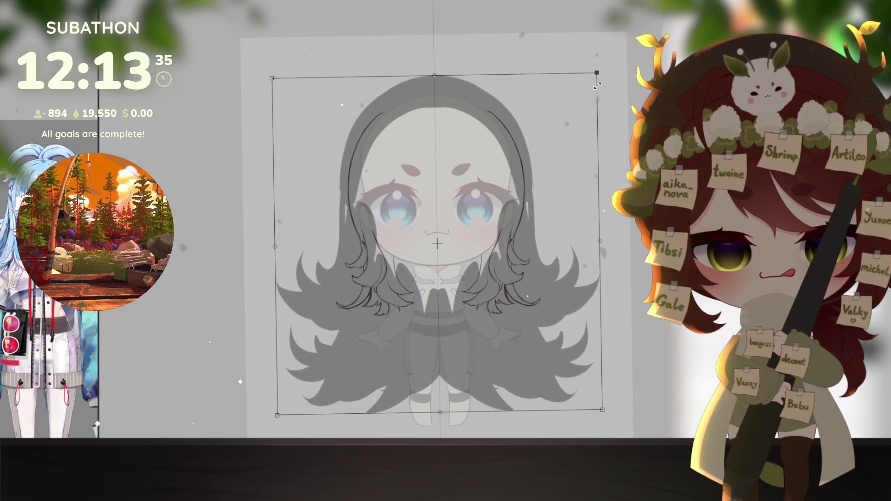
pyautogui.moveTo(562, 185); pyautogui.dragTo(562, 187)
pyautogui.press('Return')
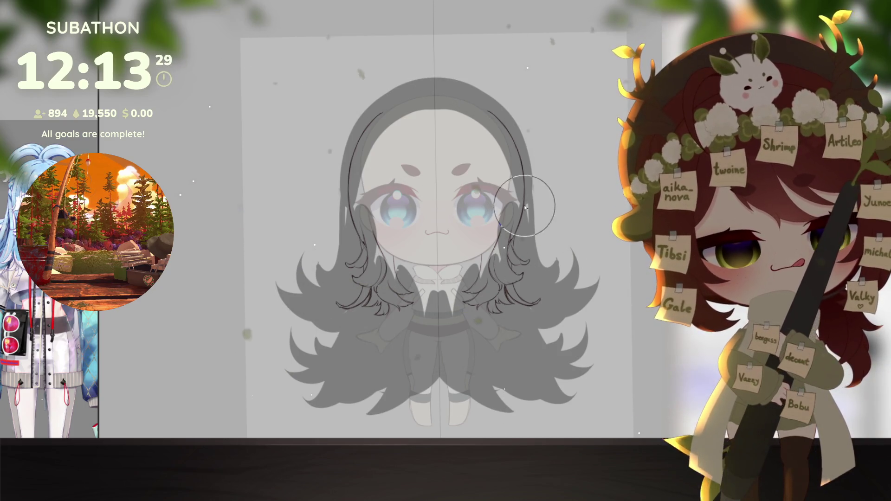
# Step: Cover the head with grey and add mirrored curls beside the cheeks, restoring the ahoge strands
pyautogui.moveTo(397, 288); pyautogui.dragTo(397, 154)
pyautogui.moveTo(476, 292)
pyautogui.mouseDown()
pyautogui.moveTo(476, 120)
pyautogui.moveTo(419, 258)
pyautogui.moveTo(445, 293)
pyautogui.moveTo(454, 283)
pyautogui.mouseUp()
pyautogui.moveTo(434, 200); pyautogui.dragTo(427, 124)
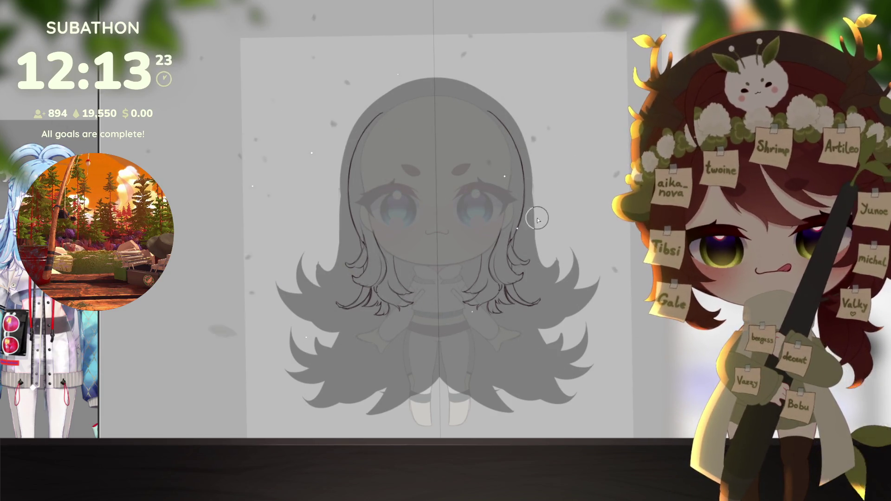
pyautogui.moveTo(525, 232); pyautogui.dragTo(562, 226)
pyautogui.moveTo(534, 197)
pyautogui.mouseDown()
pyautogui.moveTo(559, 230)
pyautogui.moveTo(553, 218)
pyautogui.mouseUp()
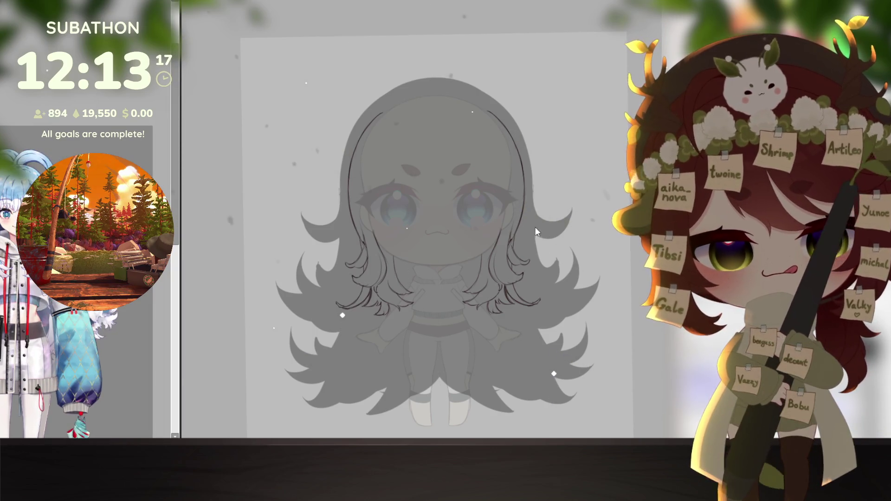
pyautogui.moveTo(536, 203); pyautogui.dragTo(571, 181)
pyautogui.hotkey('ctrl', 'z')
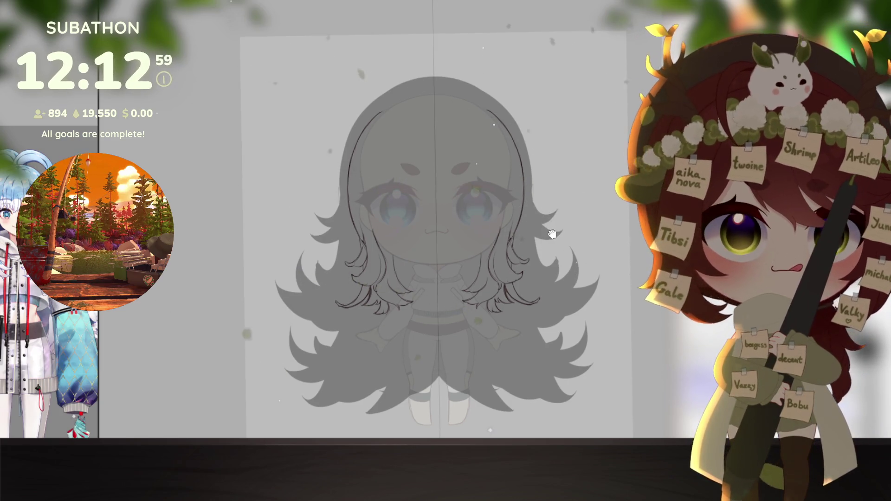
pyautogui.moveTo(546, 209); pyautogui.dragTo(544, 226)
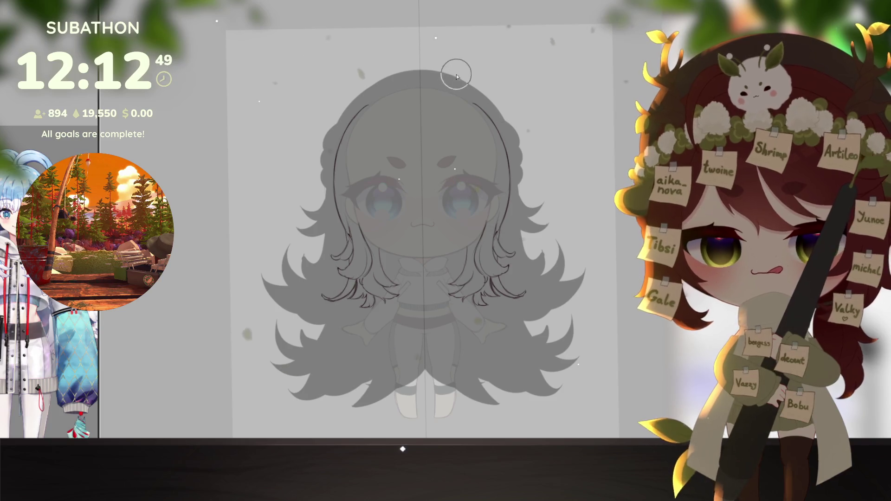
pyautogui.hotkey('ctrl', 'y')
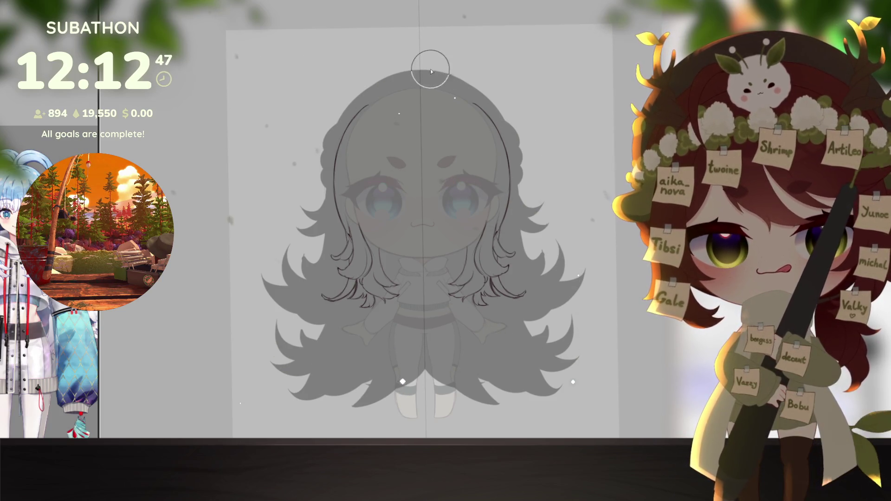
# Step: Thicken the two ahoge strands into mirrored looped buns atop the head
pyautogui.moveTo(429, 80)
pyautogui.mouseDown()
pyautogui.moveTo(478, 77)
pyautogui.moveTo(506, 47)
pyautogui.moveTo(470, 113)
pyautogui.mouseUp()
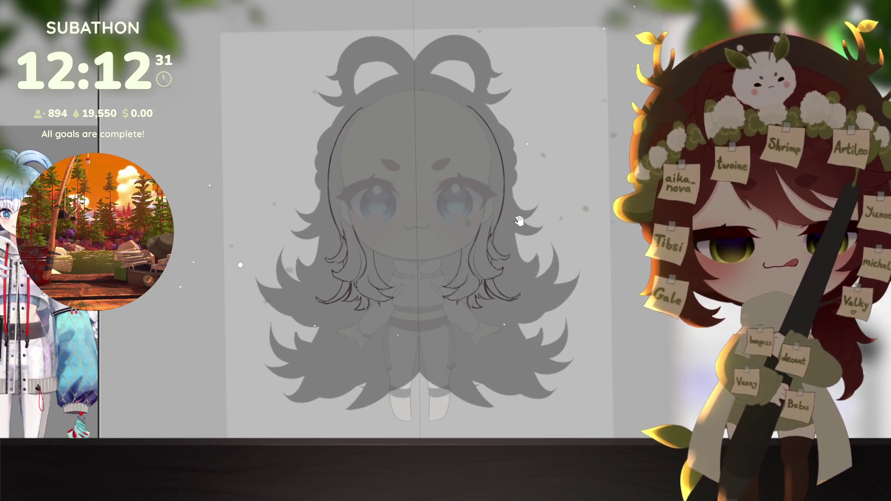
pyautogui.moveTo(555, 297); pyautogui.dragTo(543, 301)
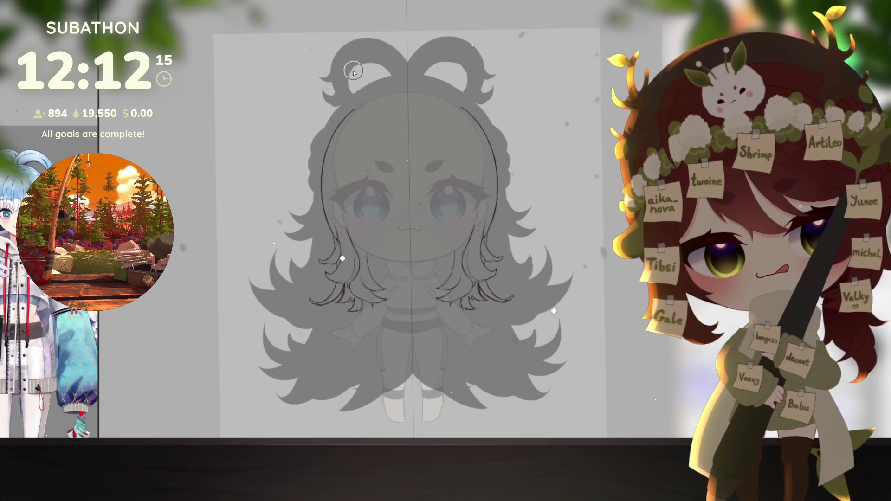
pyautogui.press('o')
pyautogui.press('b')
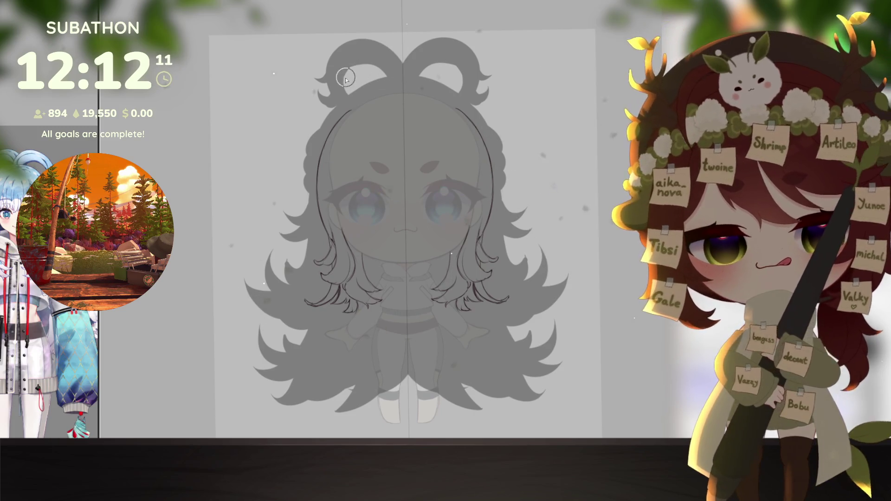
pyautogui.scroll(-3, 567, 242)
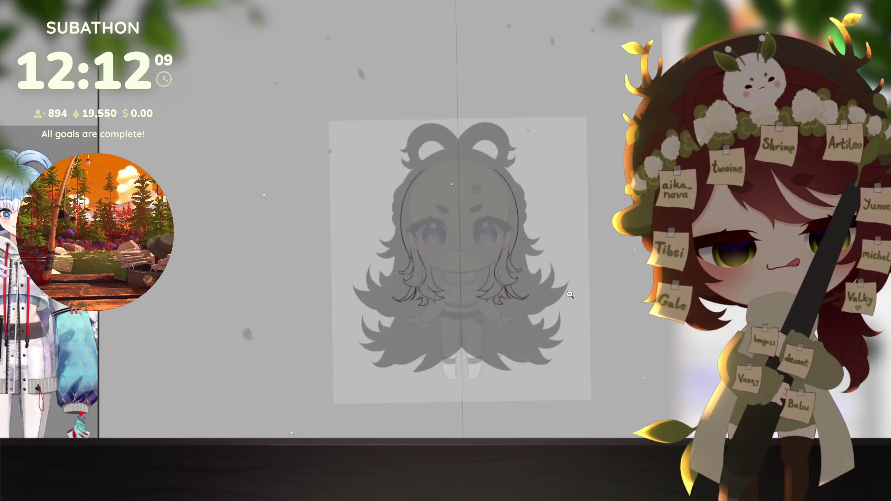
# Step: Squash the sketch a little shorter, shift it down, and enlarge it slightly on all sides
pyautogui.moveTo(543, 363); pyautogui.dragTo(537, 373)
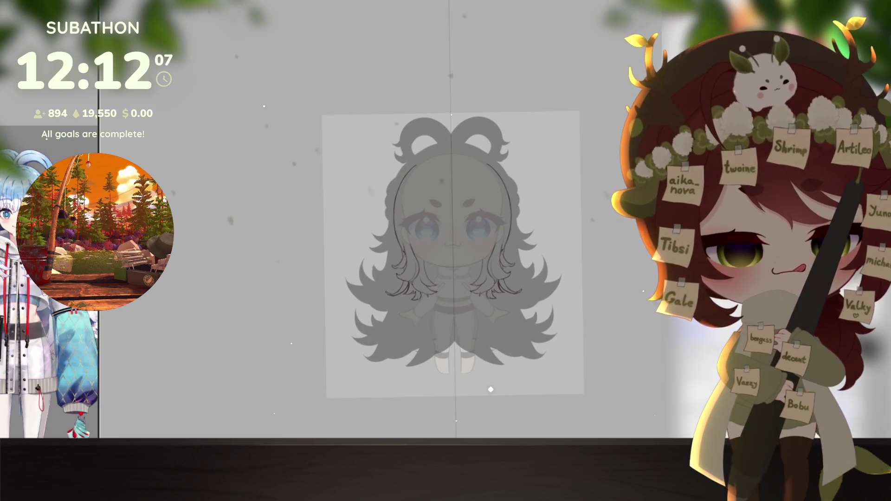
pyautogui.hotkey('ctrl', 't')
pyautogui.moveTo(454, 368); pyautogui.dragTo(456, 350)
pyautogui.moveTo(468, 319); pyautogui.dragTo(467, 324)
pyautogui.moveTo(507, 279); pyautogui.dragTo(493, 288)
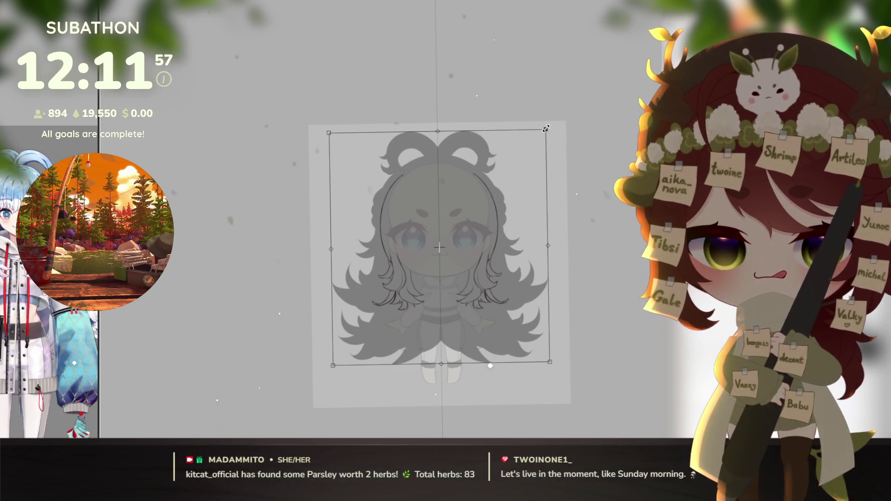
pyautogui.moveTo(546, 129); pyautogui.dragTo(549, 126)
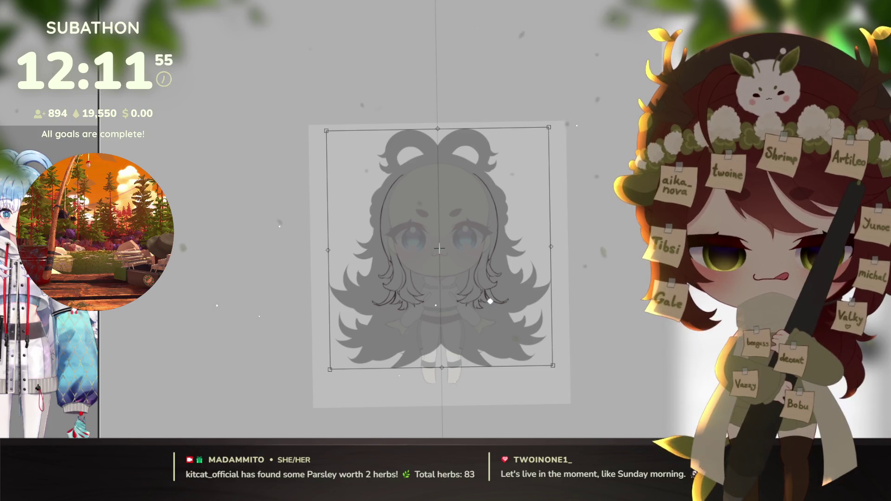
pyautogui.press('Return')
pyautogui.scroll(-3, 511, 278)
pyautogui.scroll(5, 544, 315)
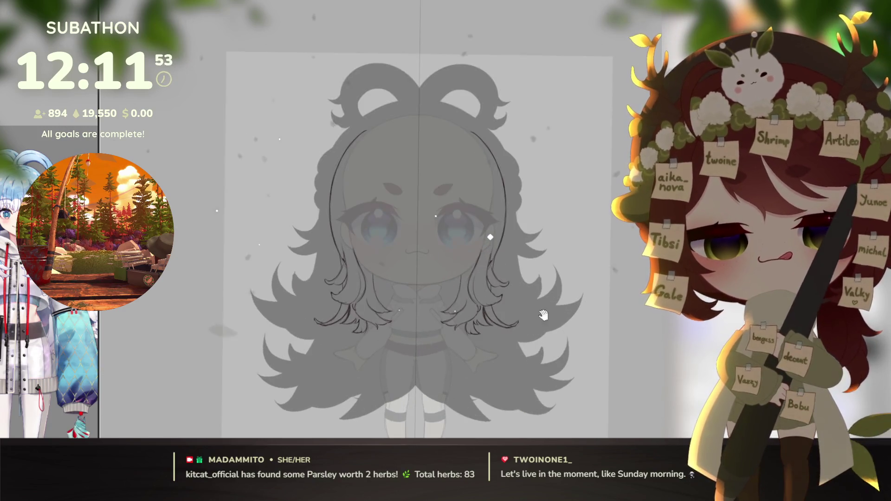
pyautogui.moveTo(543, 315); pyautogui.dragTo(520, 330)
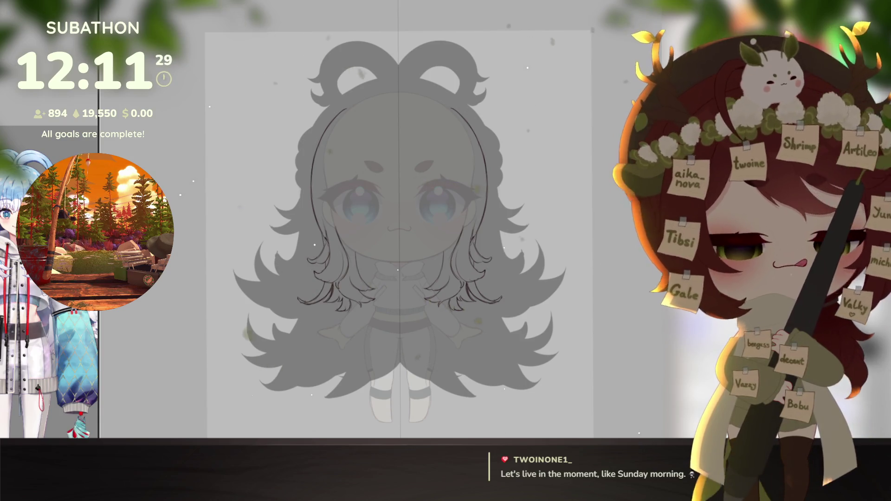
pyautogui.moveTo(546, 382); pyautogui.dragTo(537, 380)
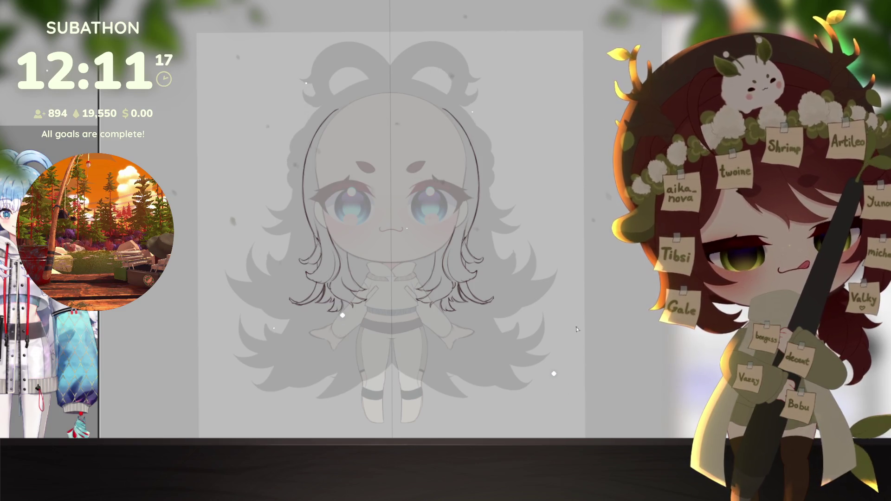
# Step: Draw the curved hair outline along the head's left side and top, closing its gap
pyautogui.scroll(2, 578, 329)
pyautogui.moveTo(321, 229); pyautogui.dragTo(338, 296)
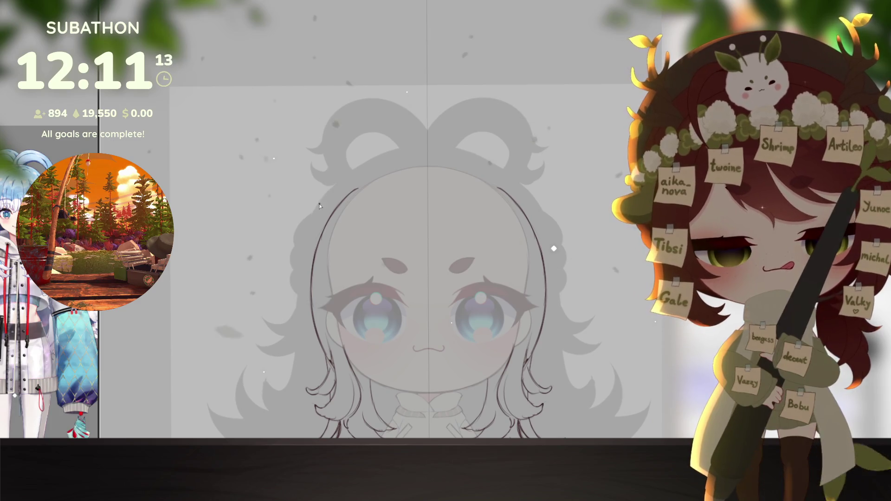
pyautogui.moveTo(358, 178); pyautogui.dragTo(368, 302)
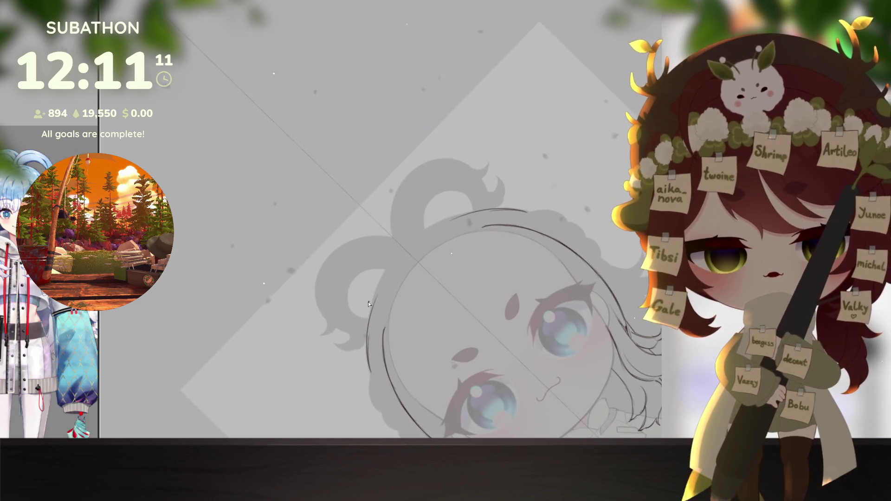
pyautogui.moveTo(368, 333); pyautogui.dragTo(524, 210)
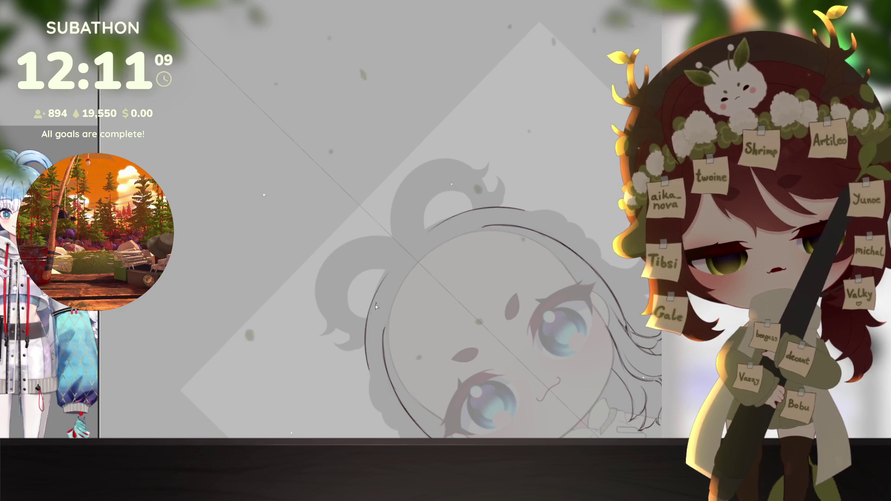
pyautogui.moveTo(386, 279); pyautogui.dragTo(404, 262)
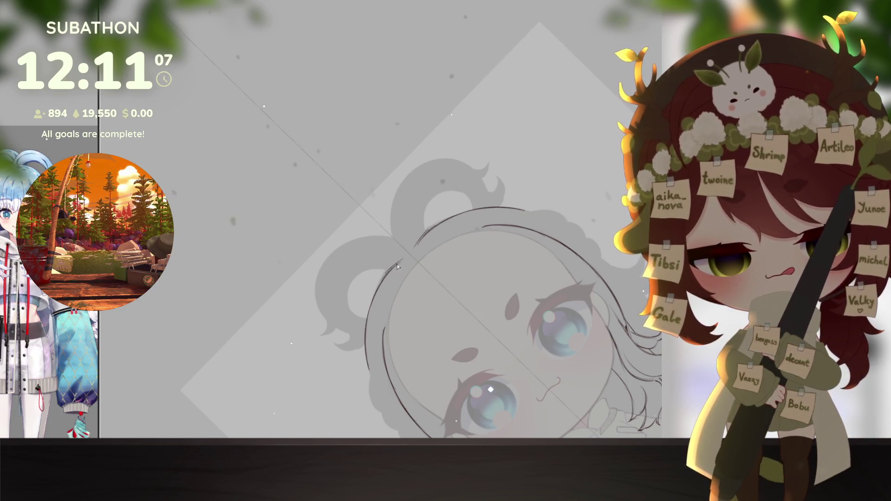
pyautogui.moveTo(374, 297); pyautogui.dragTo(410, 255)
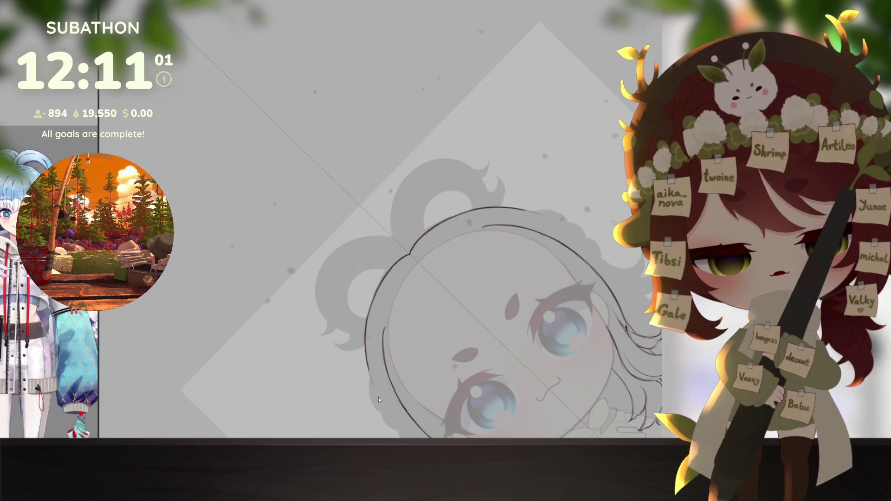
pyautogui.moveTo(402, 321)
pyautogui.mouseDown()
pyautogui.moveTo(573, 281)
pyautogui.moveTo(592, 312)
pyautogui.mouseUp()
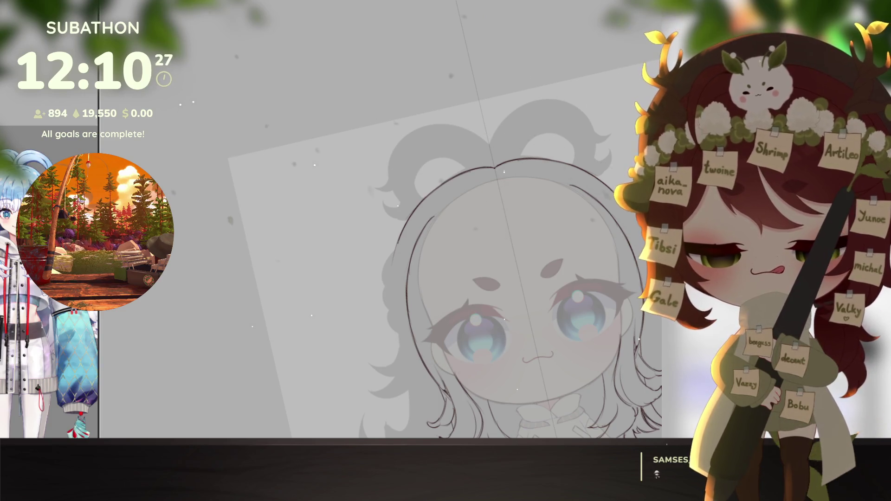
# Step: Add another wavy hair strand around the head
pyautogui.moveTo(615, 341); pyautogui.dragTo(574, 227)
pyautogui.moveTo(603, 367); pyautogui.dragTo(616, 351)
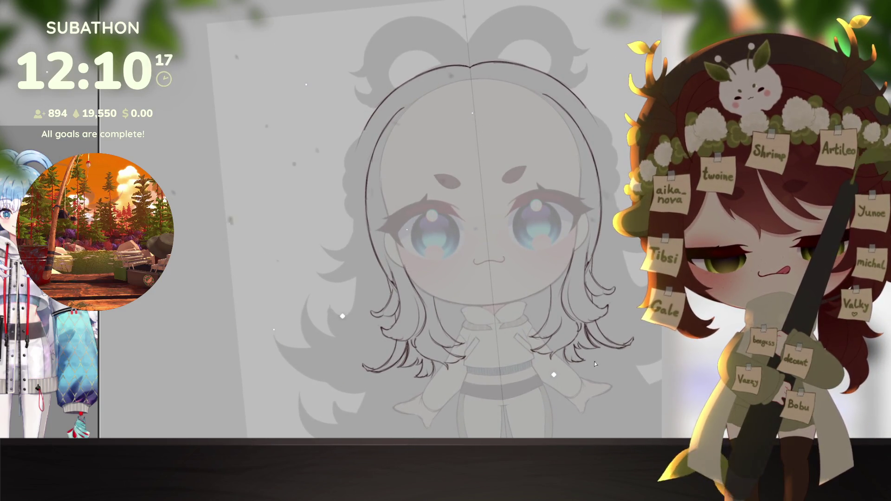
pyautogui.moveTo(599, 353); pyautogui.dragTo(604, 375)
pyautogui.moveTo(357, 204); pyautogui.dragTo(376, 236)
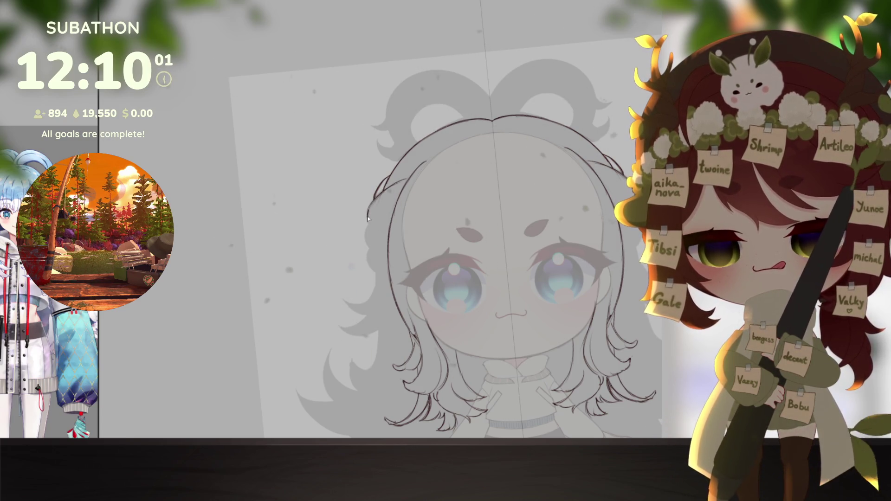
pyautogui.moveTo(369, 226); pyautogui.dragTo(395, 201)
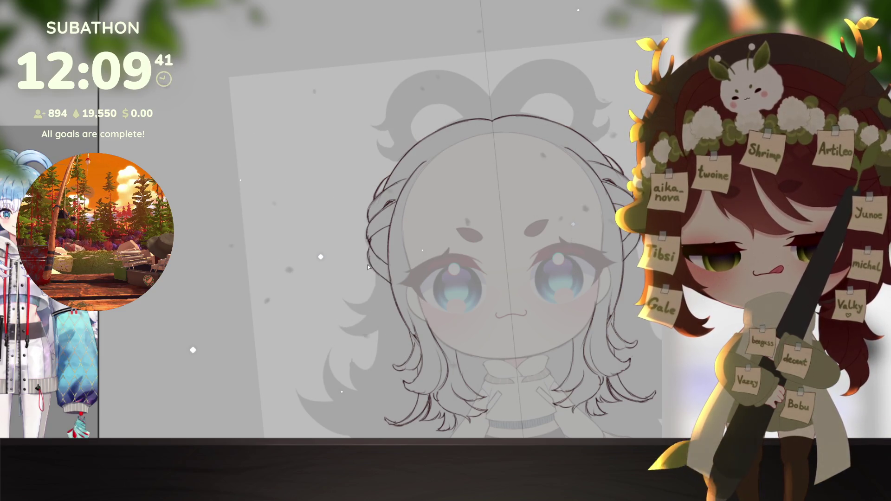
pyautogui.moveTo(576, 373); pyautogui.dragTo(542, 303)
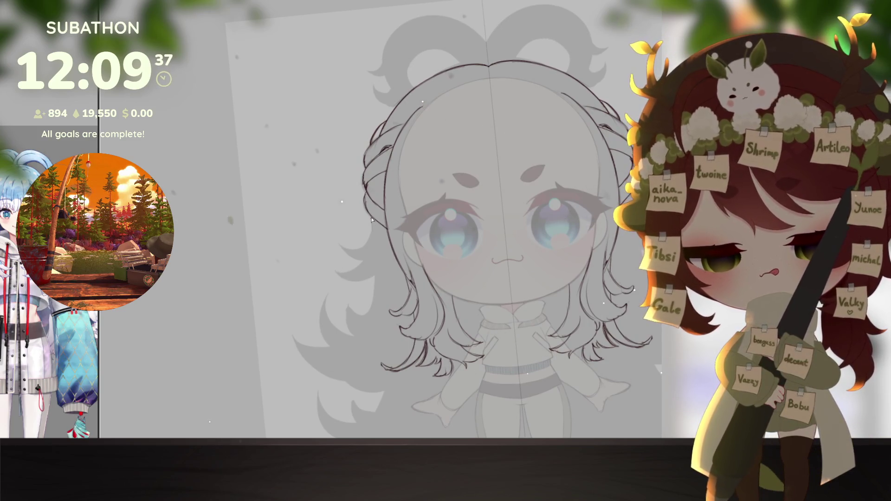
pyautogui.moveTo(377, 287); pyautogui.dragTo(441, 188)
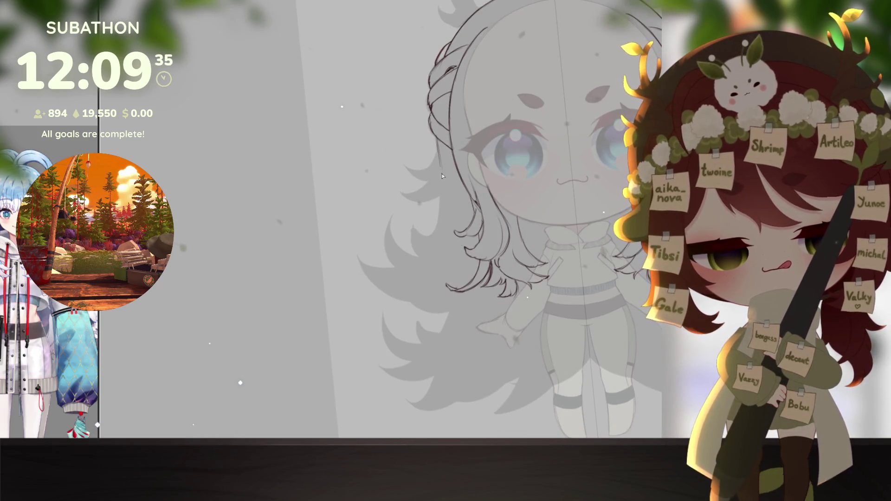
# Step: Draw a hair strand curling further left and extend the left hair outline with a jagged tip
pyautogui.scroll(-3, 481, 296)
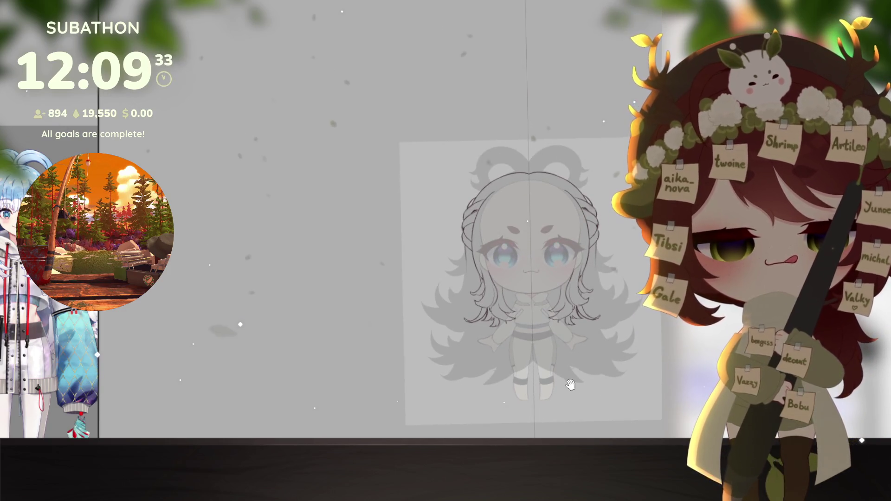
pyautogui.scroll(3, 439, 282)
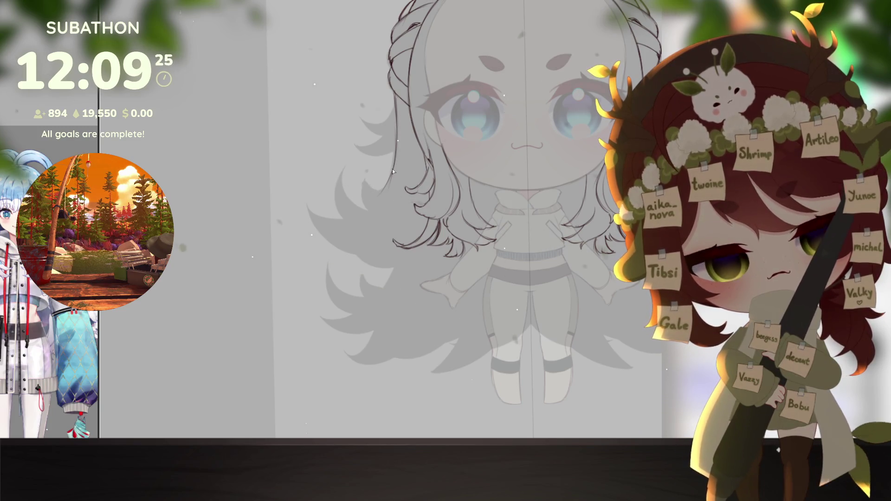
pyautogui.moveTo(342, 169); pyautogui.dragTo(377, 210)
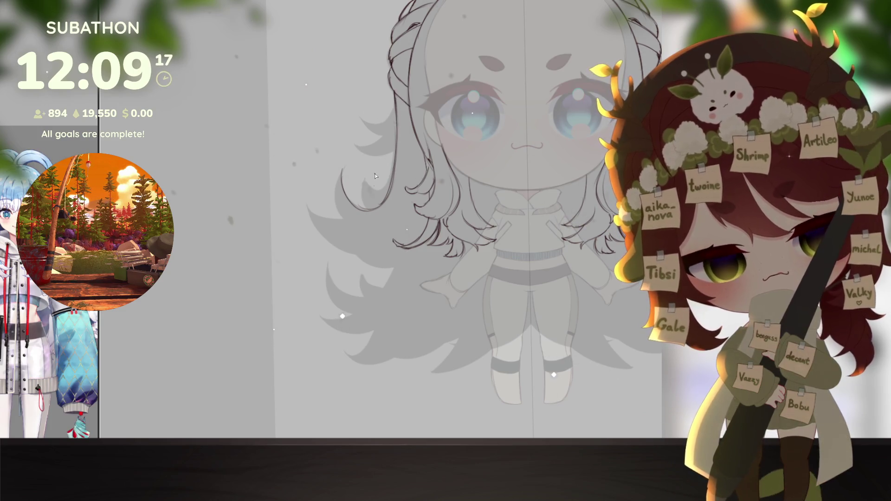
pyautogui.moveTo(370, 185); pyautogui.dragTo(383, 197)
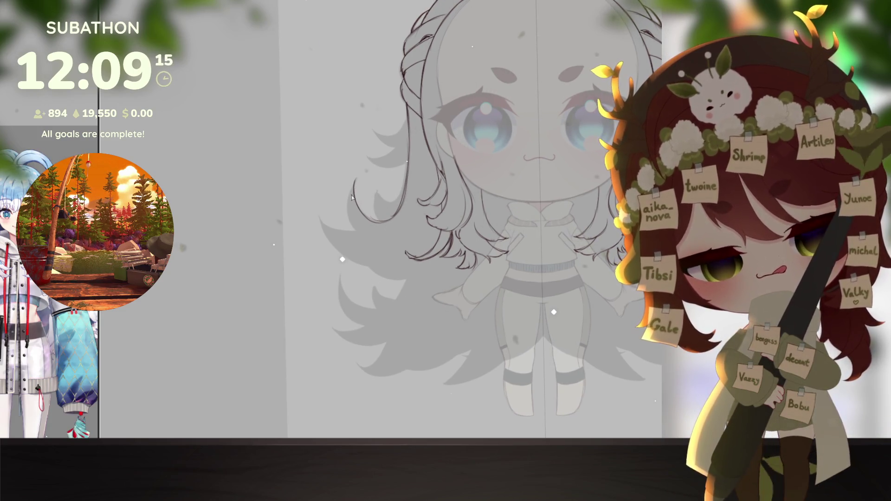
pyautogui.moveTo(355, 182); pyautogui.dragTo(350, 208)
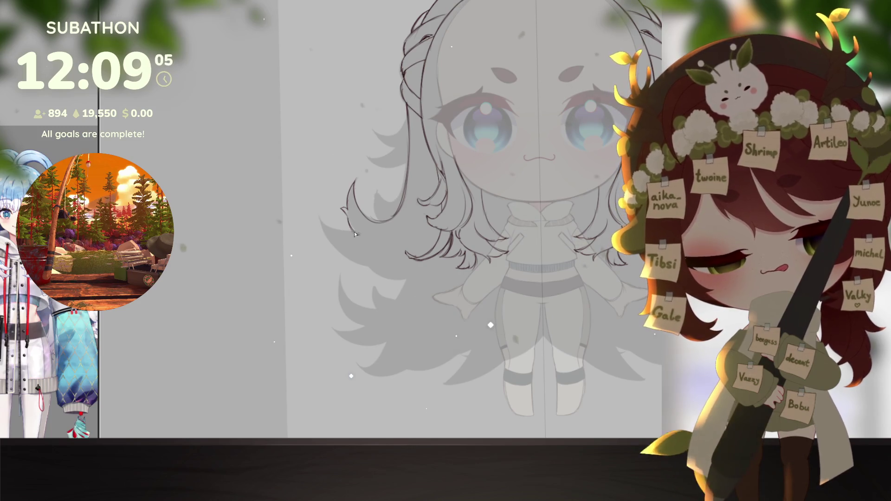
pyautogui.moveTo(374, 241); pyautogui.dragTo(402, 336)
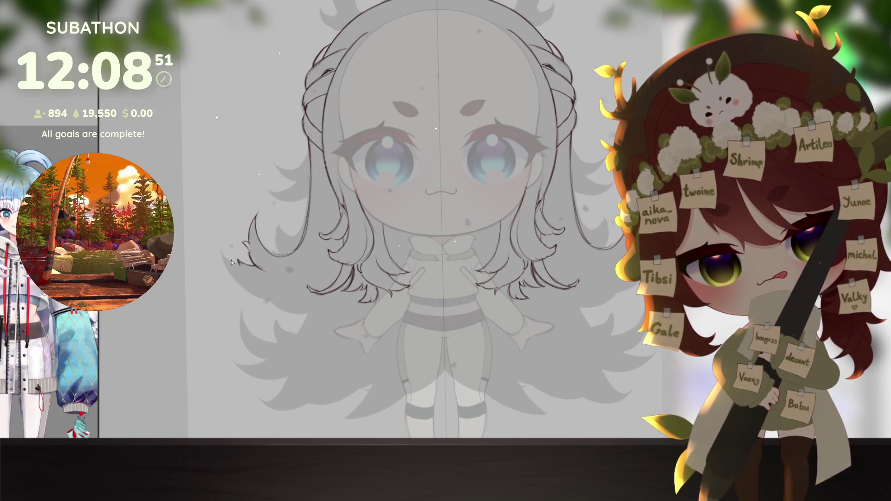
pyautogui.moveTo(239, 263); pyautogui.dragTo(221, 260)
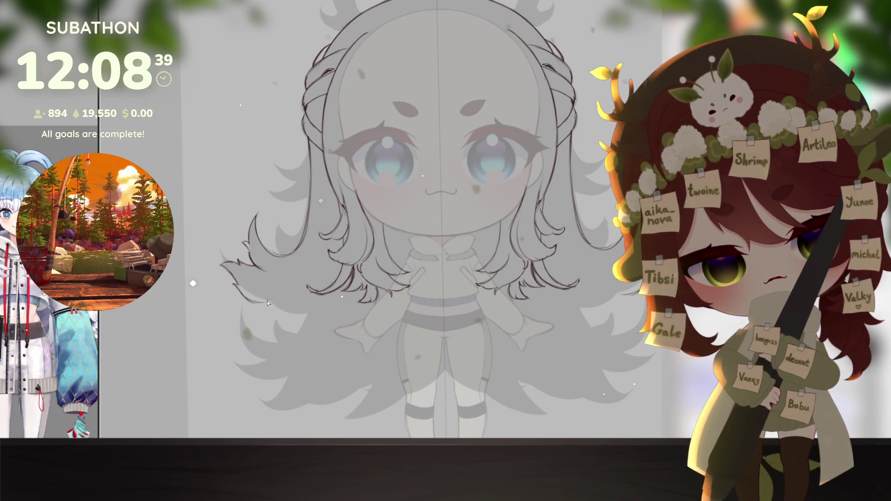
pyautogui.moveTo(480, 324); pyautogui.dragTo(420, 337)
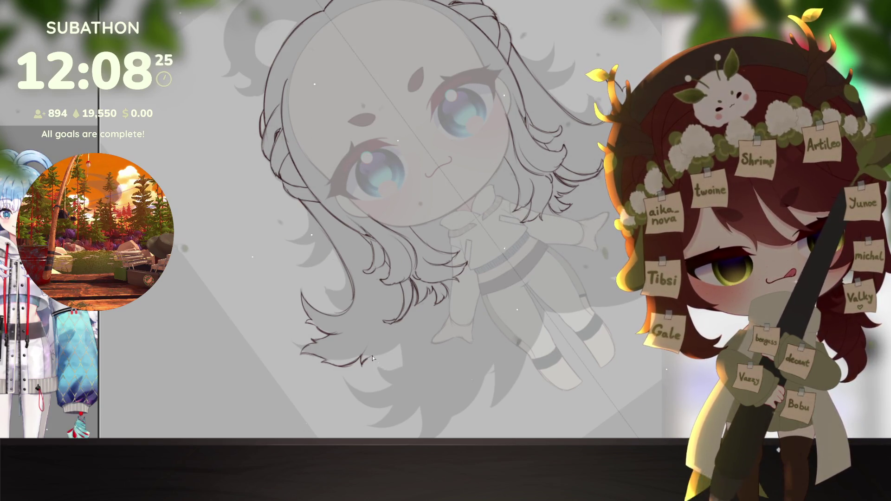
pyautogui.moveTo(380, 362); pyautogui.dragTo(359, 361)
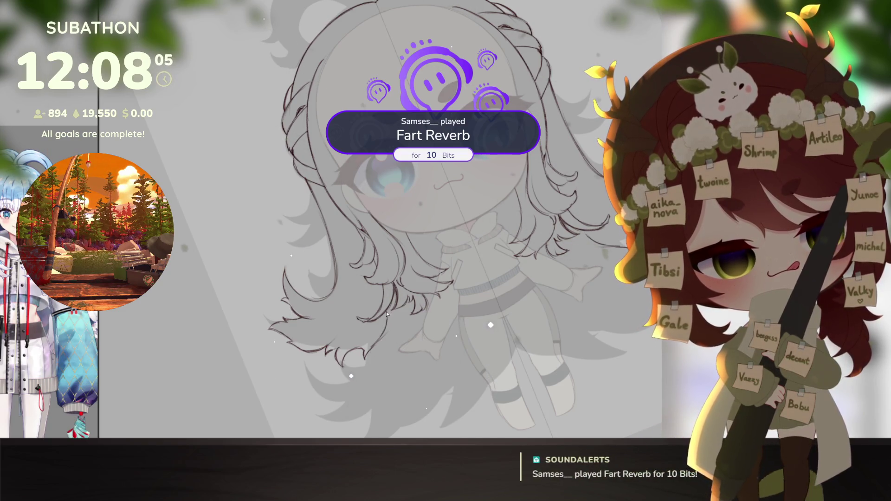
pyautogui.press('Home')
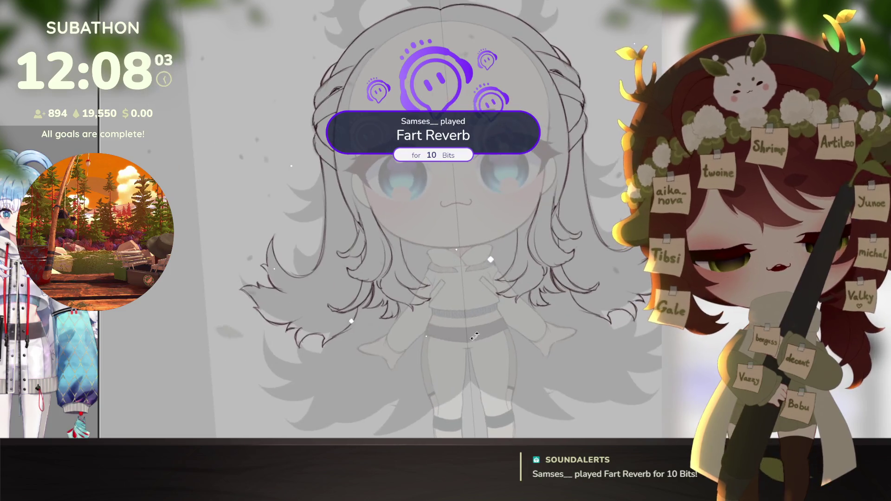
pyautogui.hotkey('ctrl', 'z')
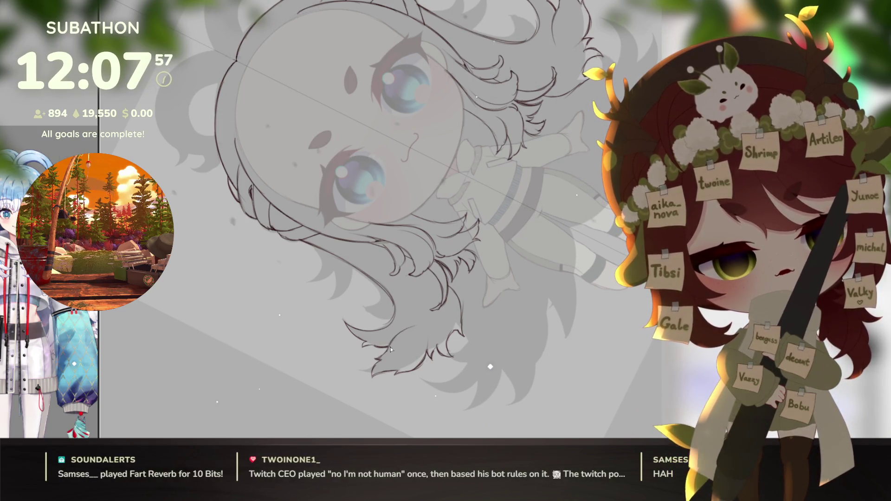
pyautogui.moveTo(405, 330); pyautogui.dragTo(461, 391)
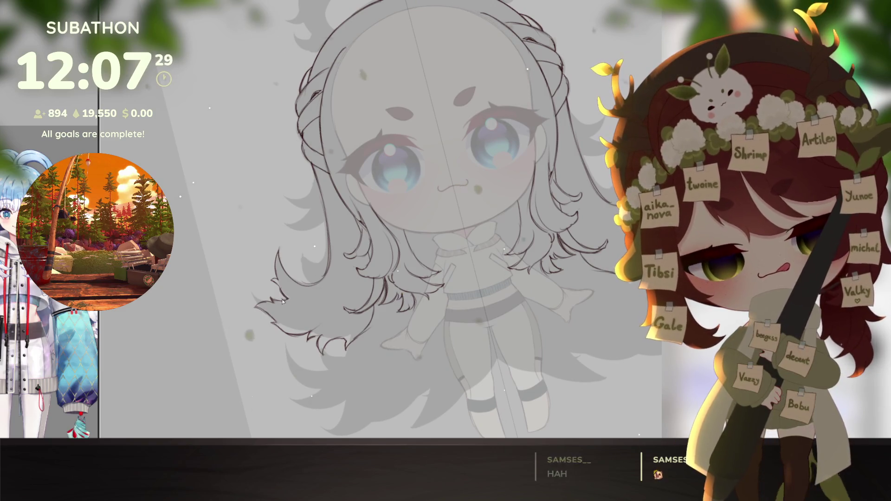
pyautogui.moveTo(489, 320); pyautogui.dragTo(553, 356)
pyautogui.click(568, 346)
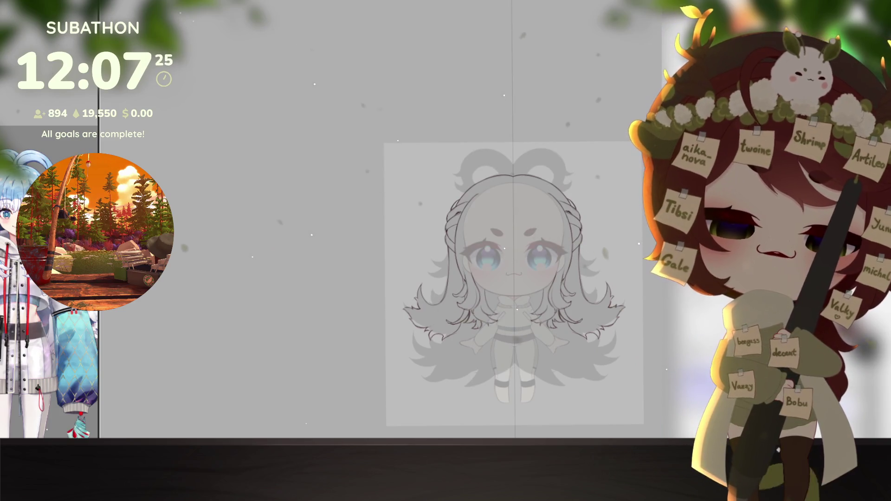
pyautogui.click(450, 341)
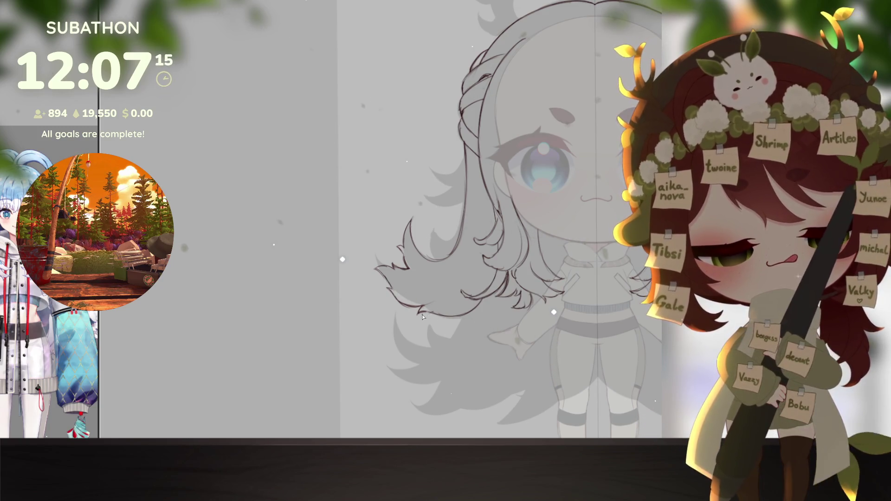
pyautogui.scroll(3, 549, 355)
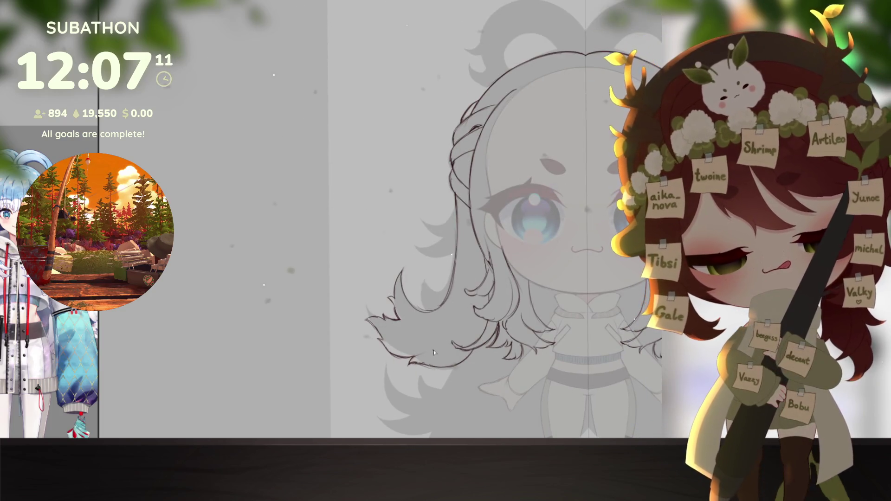
pyautogui.scroll(1, 526, 288)
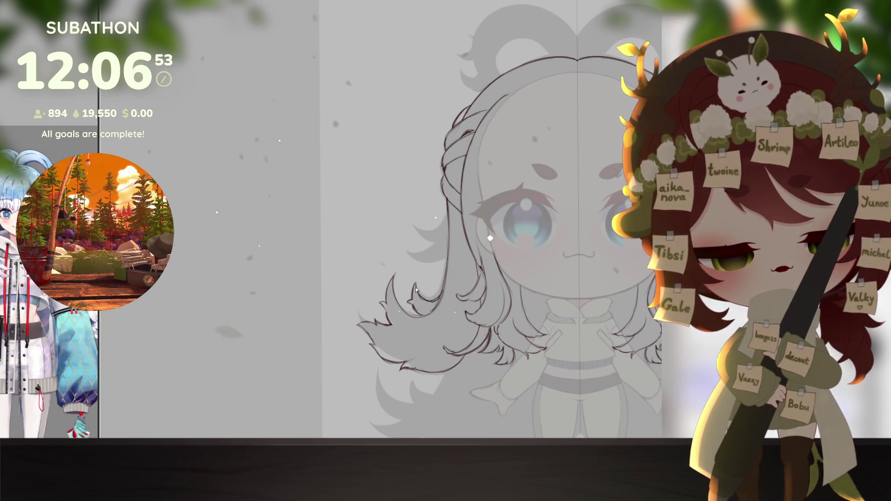
pyautogui.scroll(-5, 496, 279)
pyautogui.scroll(2, 515, 325)
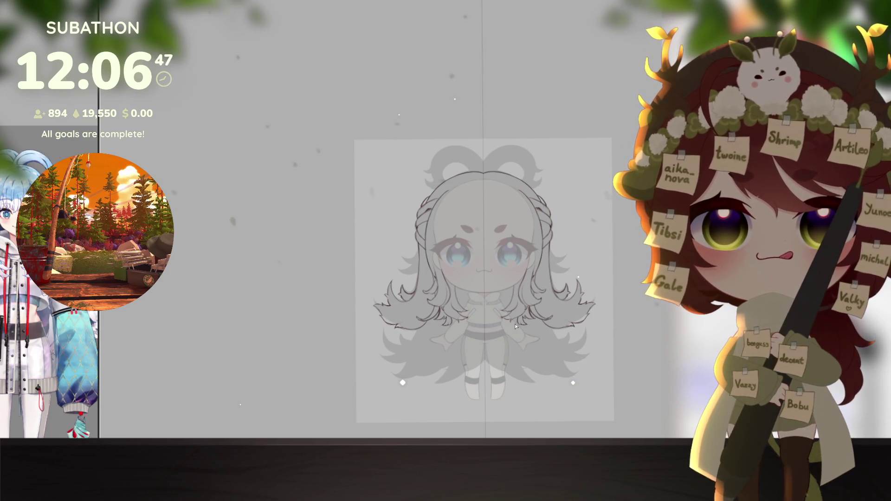
# Step: Draw a small curved hair stroke and darken the long left hair stroke
pyautogui.click(407, 342)
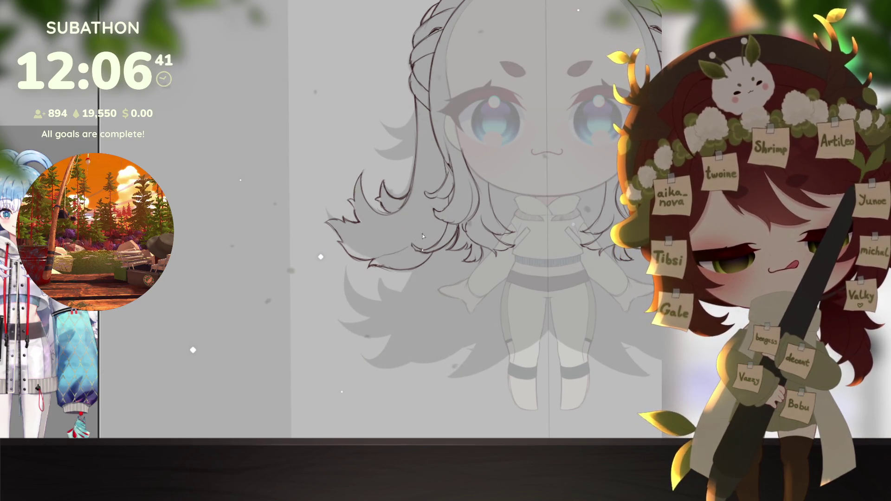
pyautogui.moveTo(525, 356)
pyautogui.mouseDown()
pyautogui.moveTo(429, 370)
pyautogui.moveTo(439, 373)
pyautogui.mouseUp()
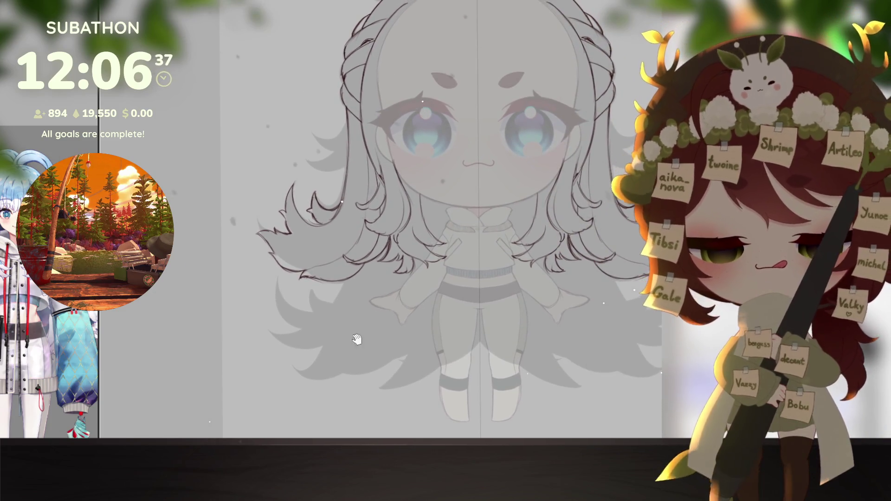
pyautogui.moveTo(357, 339); pyautogui.dragTo(472, 301)
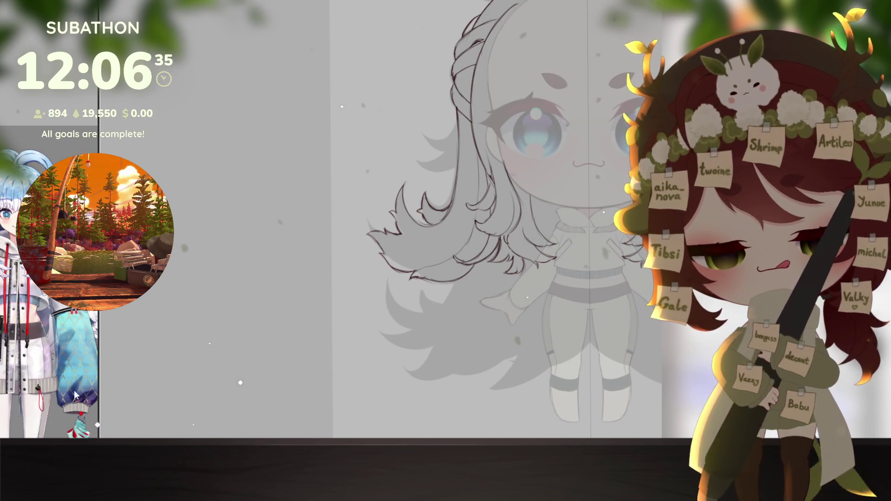
pyautogui.moveTo(99, 357); pyautogui.dragTo(178, 360)
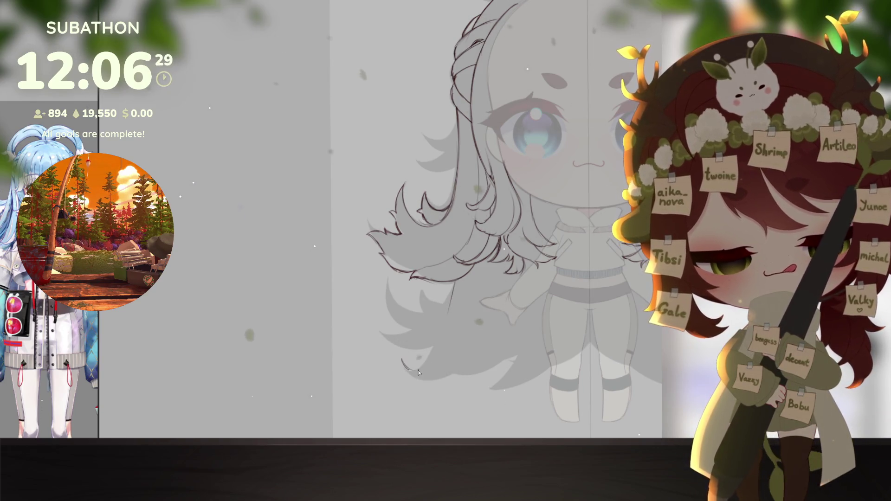
pyautogui.moveTo(402, 360); pyautogui.dragTo(423, 363)
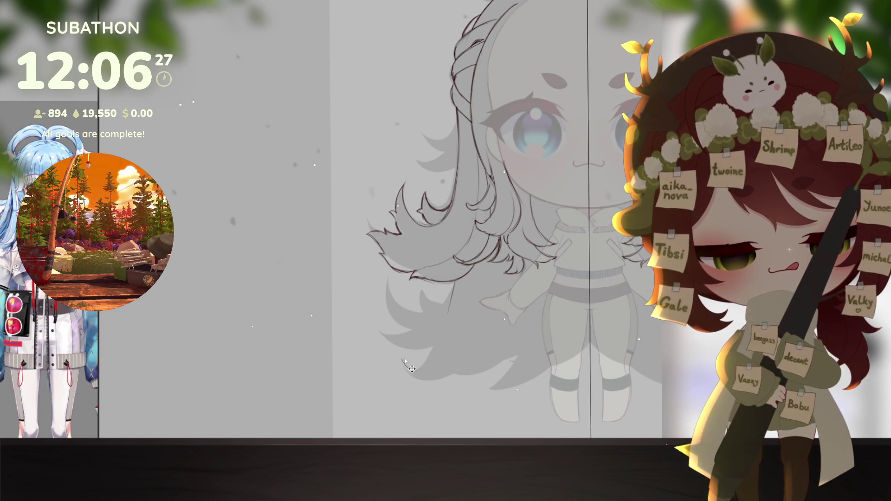
pyautogui.moveTo(440, 321); pyautogui.dragTo(454, 288)
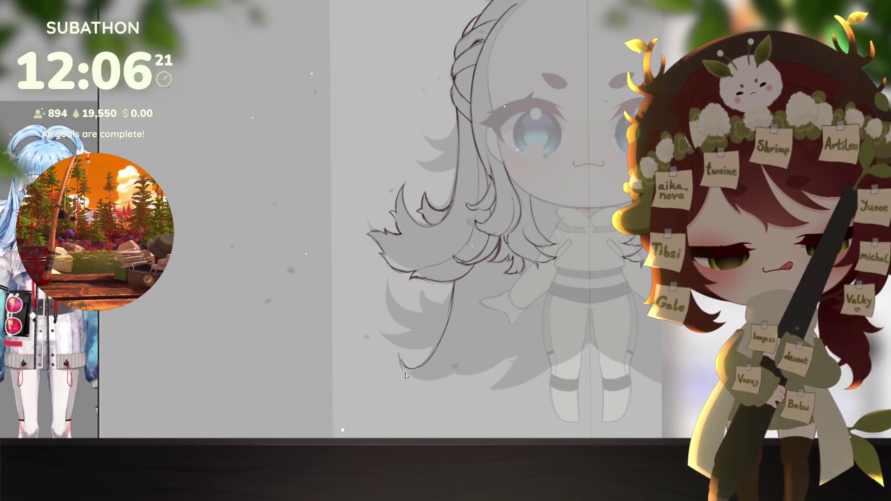
# Step: Extend the lower-left hair tip to the right with two short strokes
pyautogui.moveTo(439, 380); pyautogui.dragTo(315, 338)
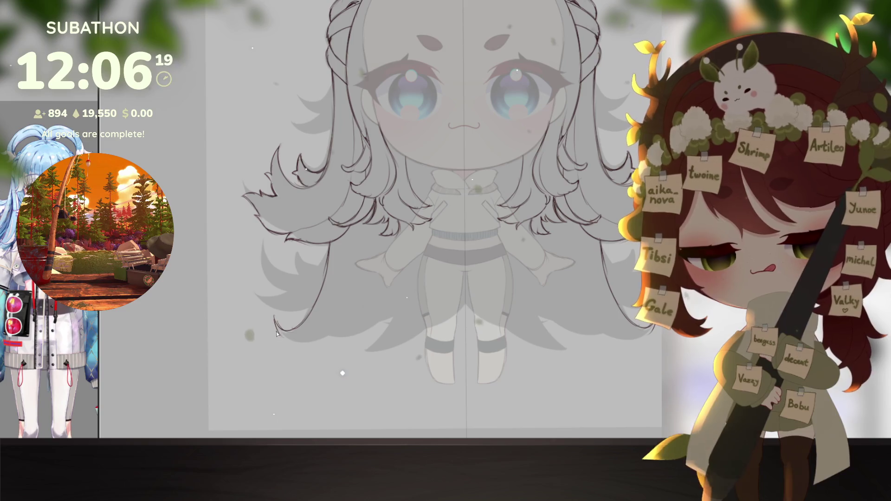
pyautogui.moveTo(293, 342); pyautogui.dragTo(307, 344)
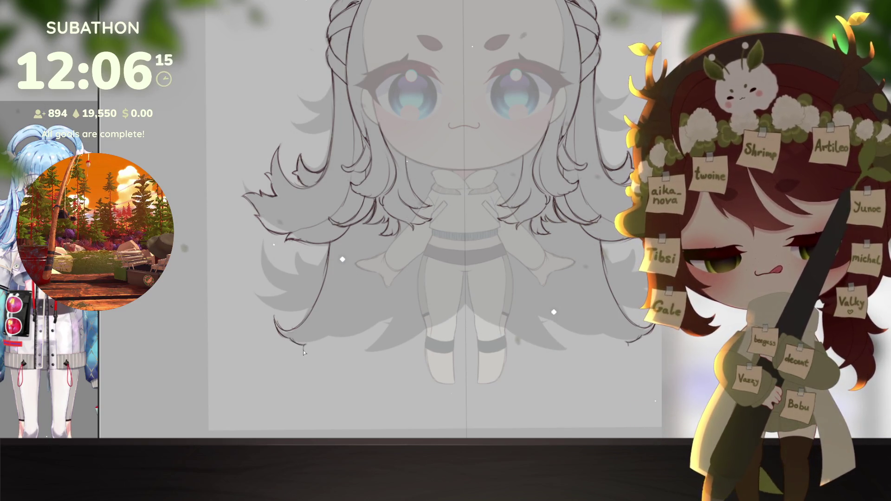
pyautogui.moveTo(304, 349); pyautogui.dragTo(320, 345)
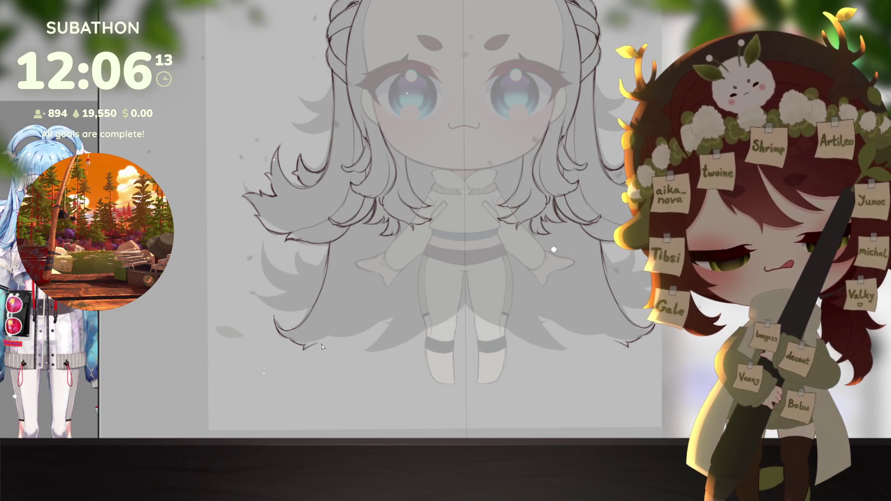
pyautogui.scroll(1, 313, 362)
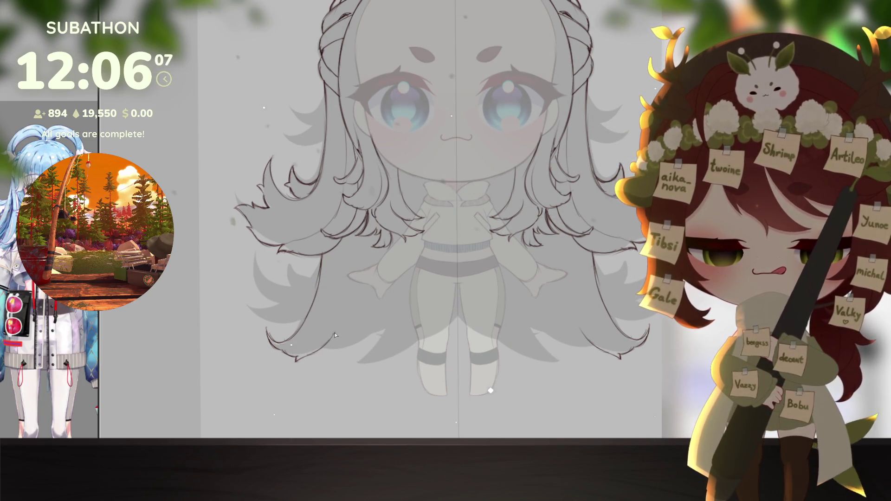
pyautogui.scroll(1, 389, 373)
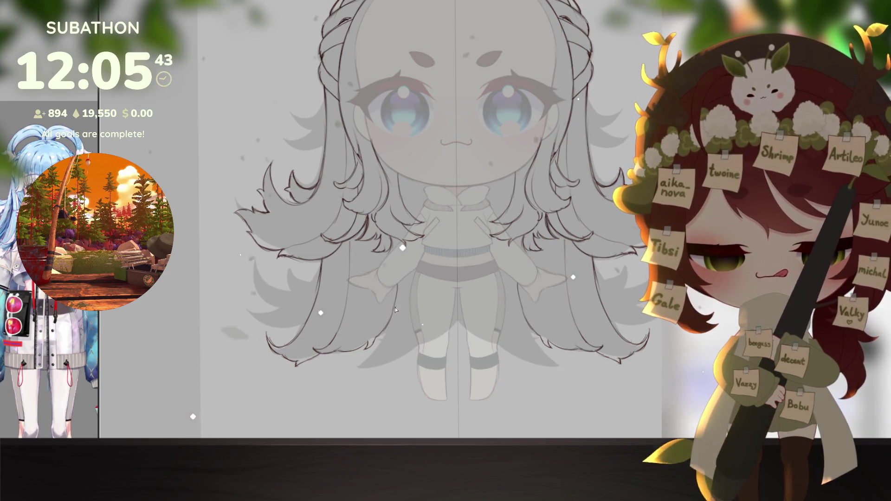
# Step: Draw one more hair strand curving down-left through the lower part of the long hair
pyautogui.moveTo(386, 326); pyautogui.dragTo(357, 367)
pyautogui.press('-')
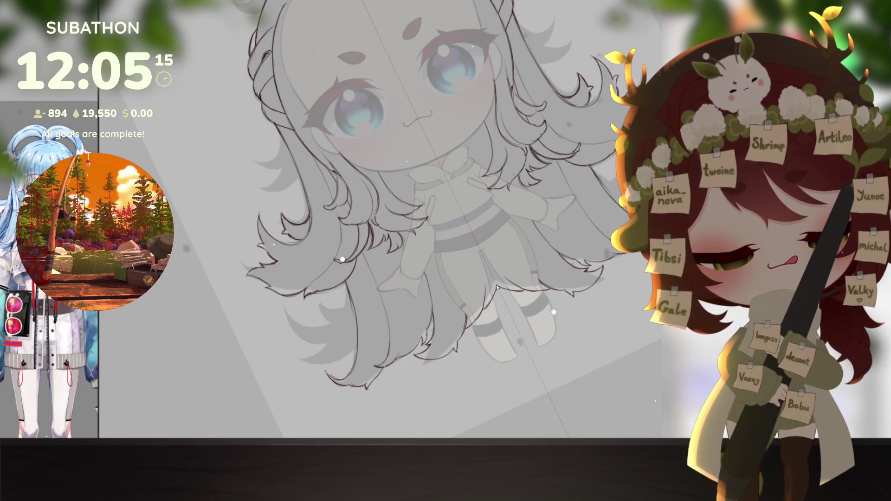
pyautogui.moveTo(523, 327); pyautogui.dragTo(579, 339)
pyautogui.scroll(-4, 603, 322)
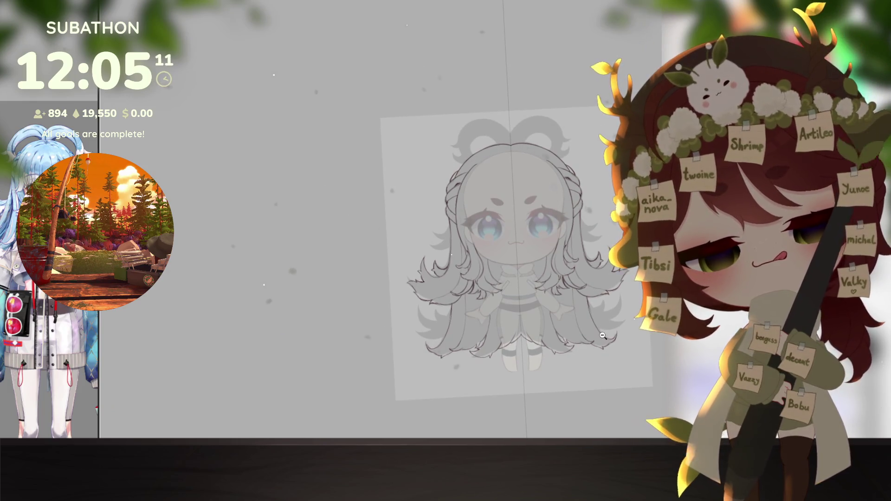
pyautogui.scroll(-3, 606, 323)
pyautogui.scroll(5, 610, 322)
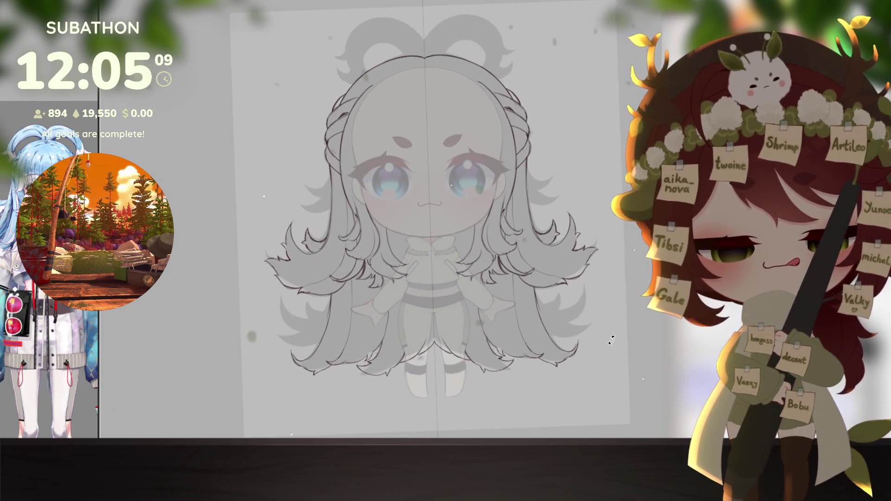
pyautogui.moveTo(624, 329); pyautogui.dragTo(601, 351)
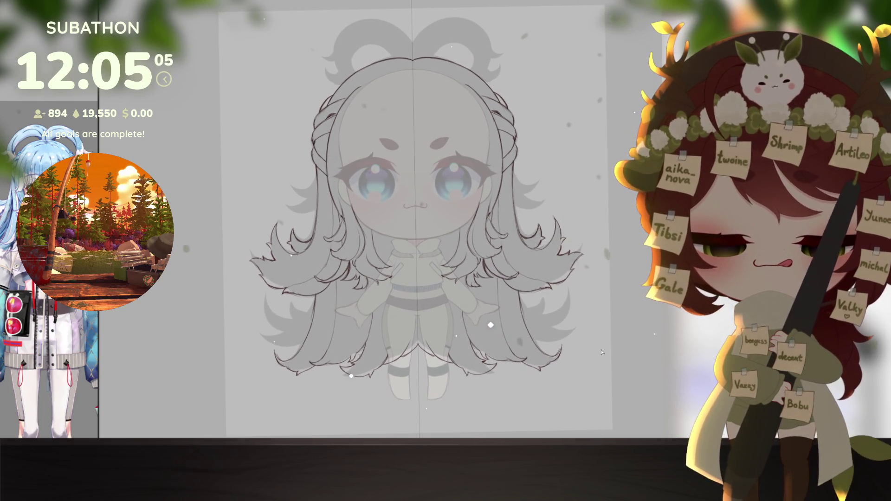
pyautogui.moveTo(492, 278); pyautogui.dragTo(483, 276)
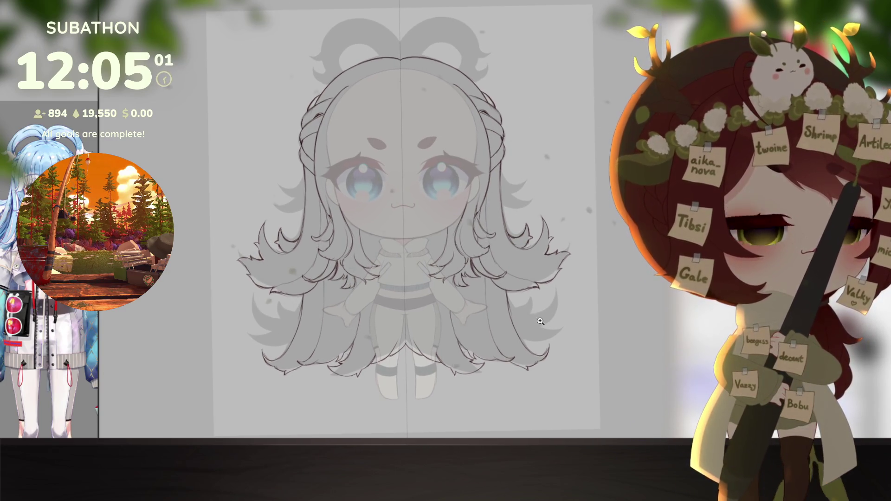
pyautogui.scroll(3, 537, 353)
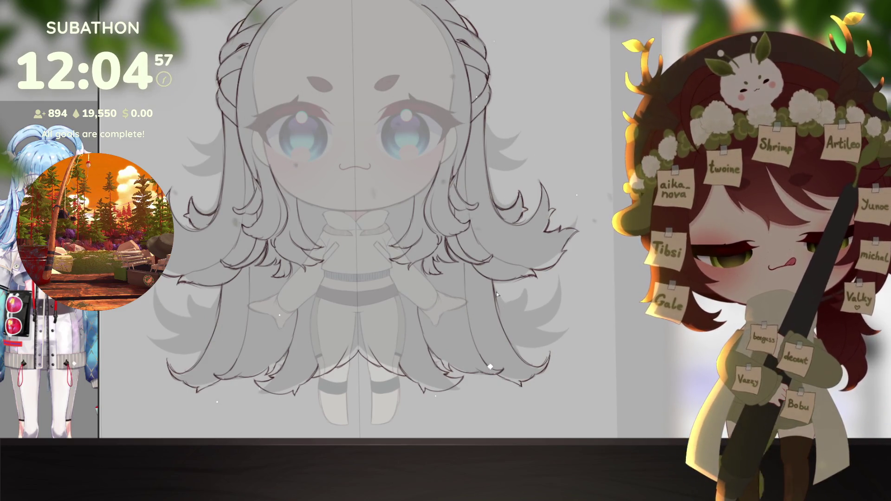
pyautogui.moveTo(538, 354); pyautogui.dragTo(567, 365)
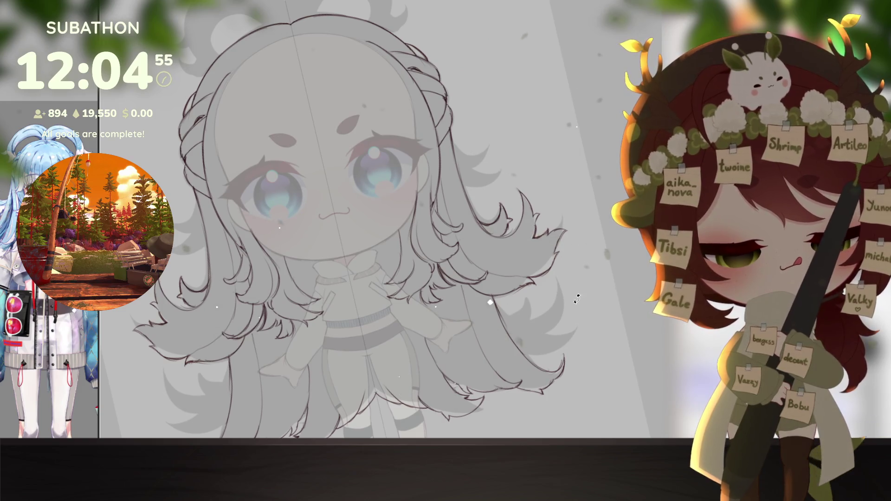
pyautogui.press('Escape')
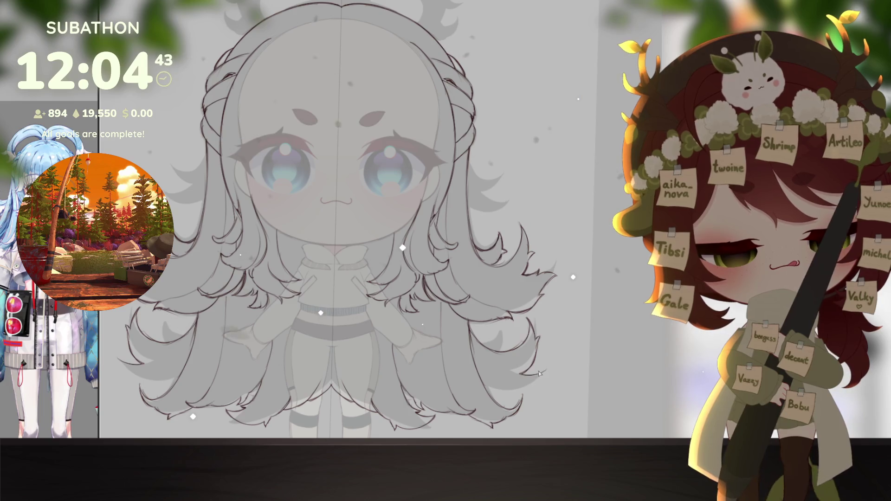
pyautogui.moveTo(578, 351); pyautogui.dragTo(412, 369)
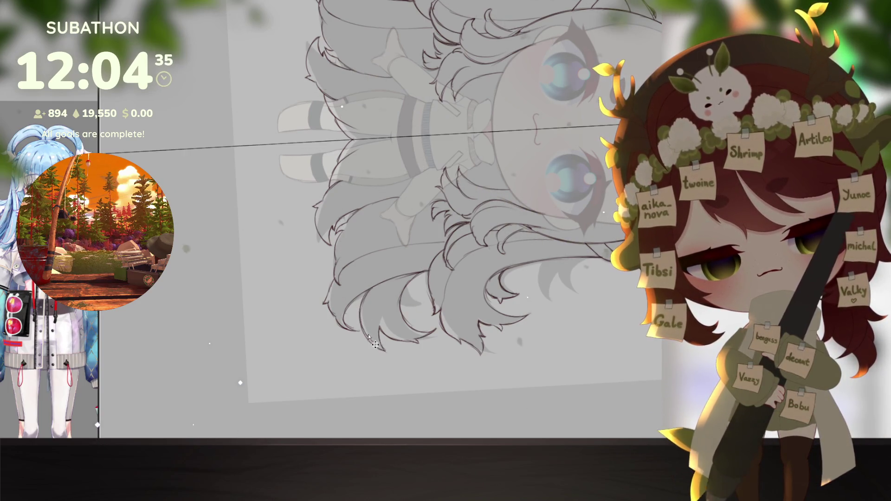
pyautogui.moveTo(414, 250); pyautogui.dragTo(446, 268)
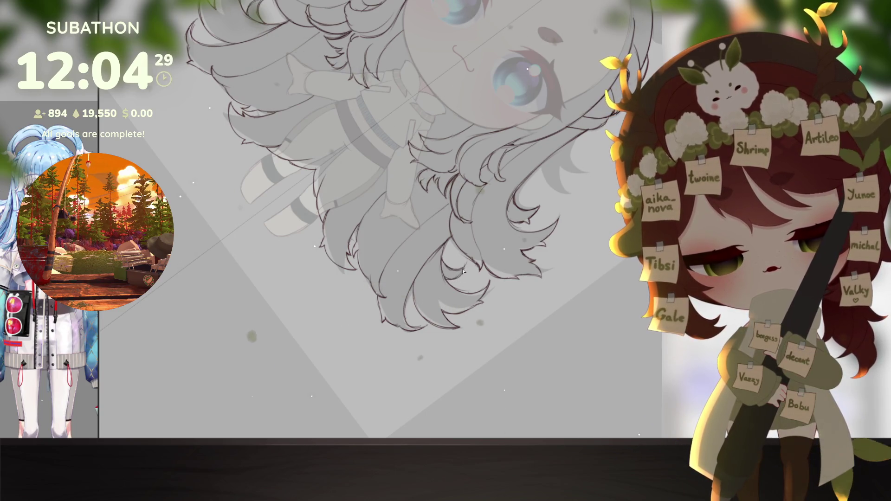
pyautogui.moveTo(530, 284)
pyautogui.mouseDown()
pyautogui.moveTo(604, 311)
pyautogui.moveTo(574, 336)
pyautogui.moveTo(583, 341)
pyautogui.mouseUp()
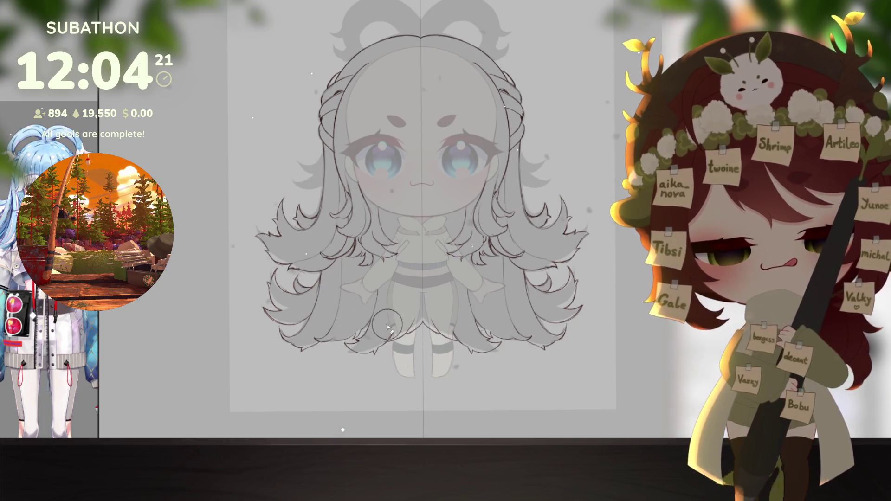
pyautogui.scroll(2, 388, 327)
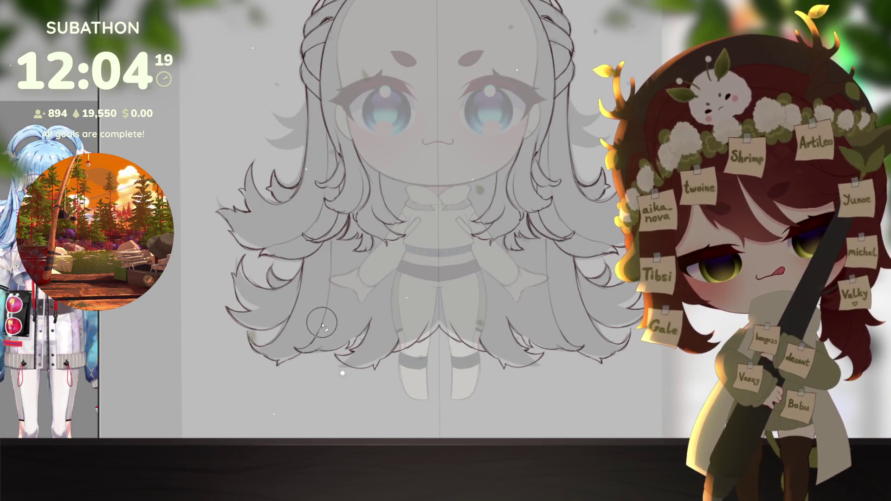
pyautogui.scroll(-5, 611, 341)
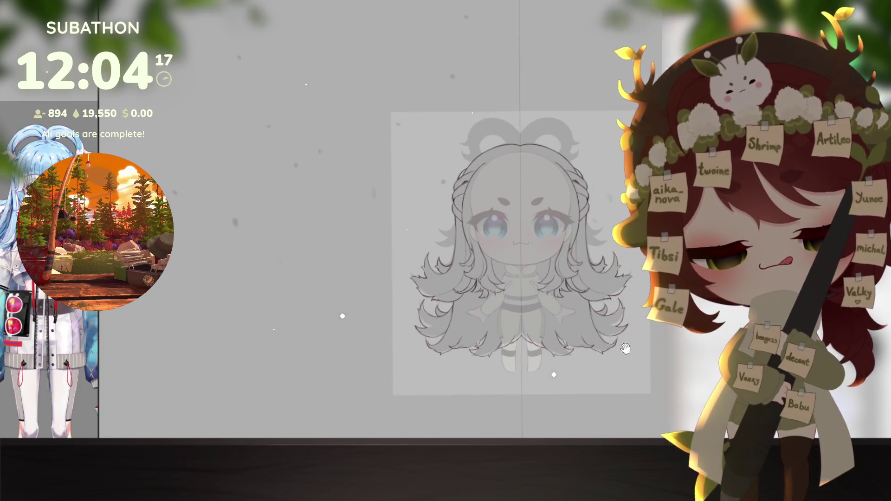
# Step: Zoom in and pan to frame the whole chibi, then zoom closer on the face
pyautogui.click(603, 351)
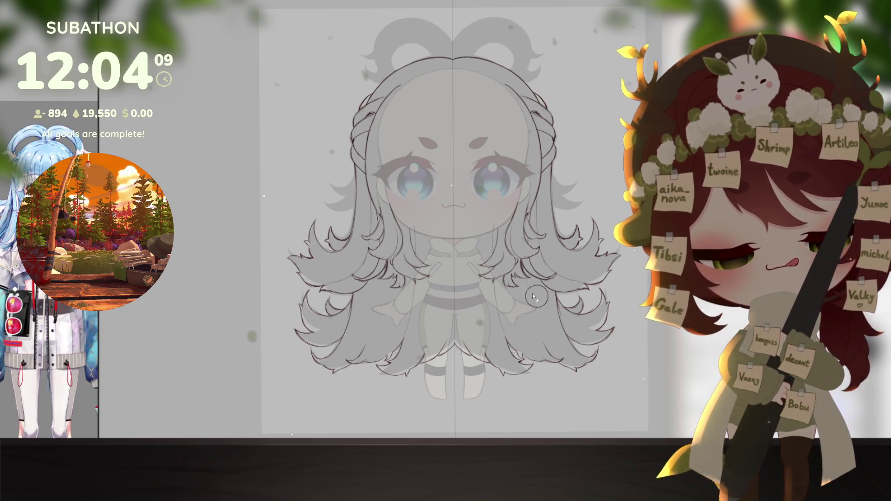
pyautogui.scroll(1, 601, 316)
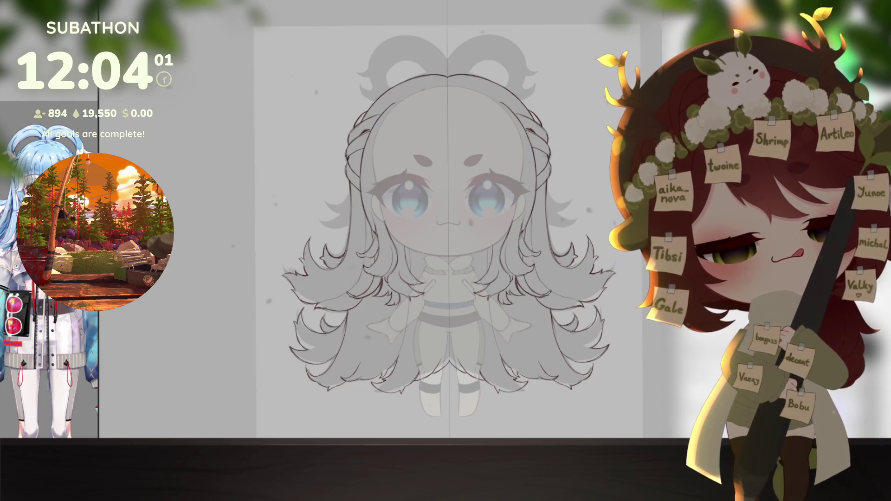
pyautogui.moveTo(554, 351); pyautogui.dragTo(548, 354)
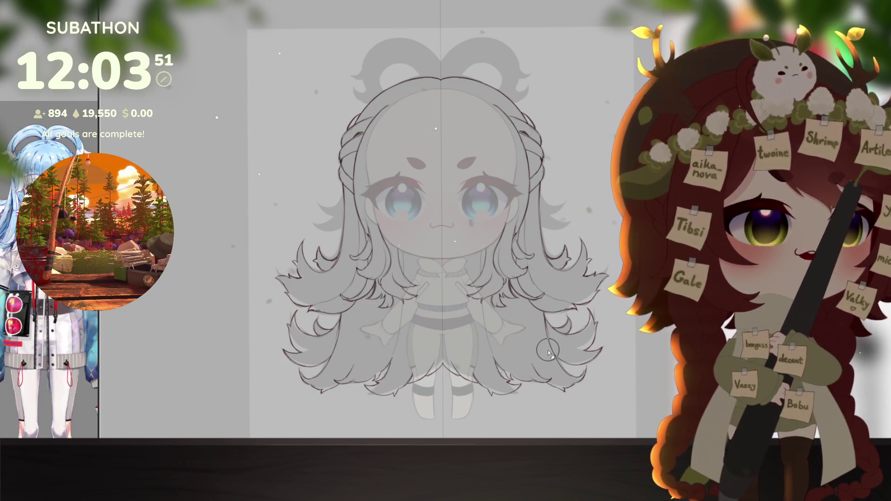
pyautogui.moveTo(441, 209); pyautogui.dragTo(442, 238)
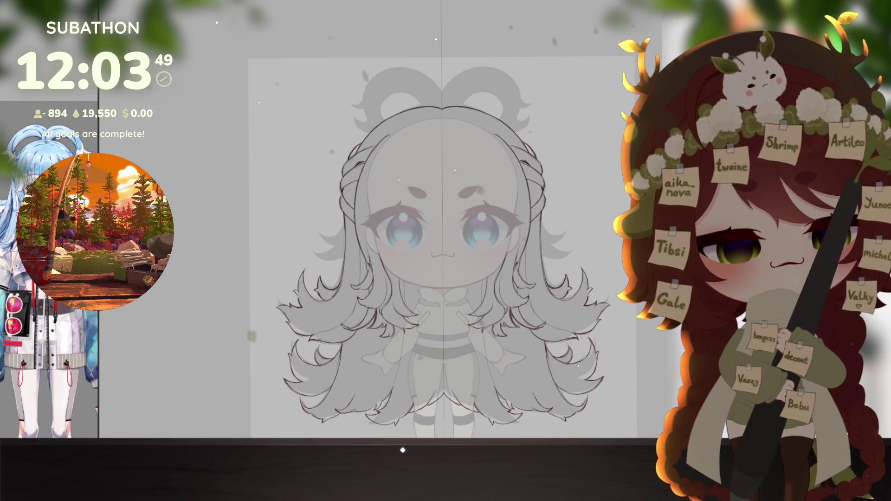
pyautogui.click(554, 306)
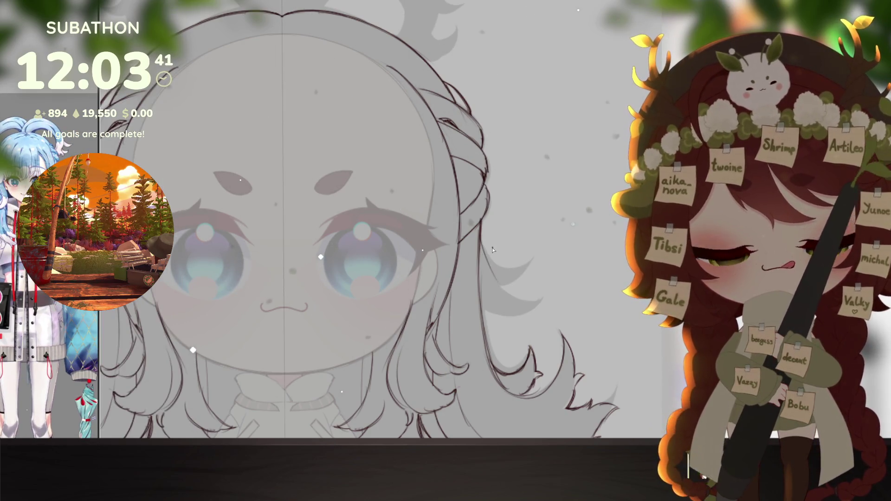
# Step: Draw a curl extending up-right and another wavy strand beside the right of the face
pyautogui.moveTo(524, 282); pyautogui.dragTo(532, 278)
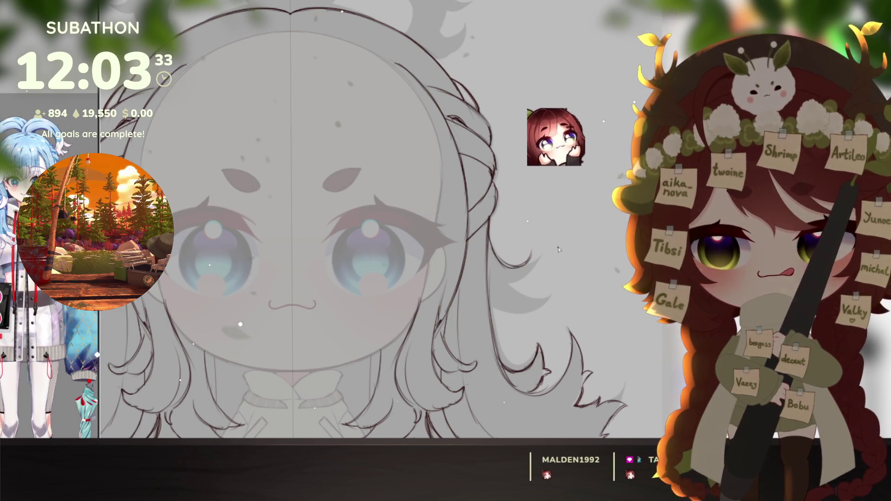
pyautogui.moveTo(528, 263); pyautogui.dragTo(547, 242)
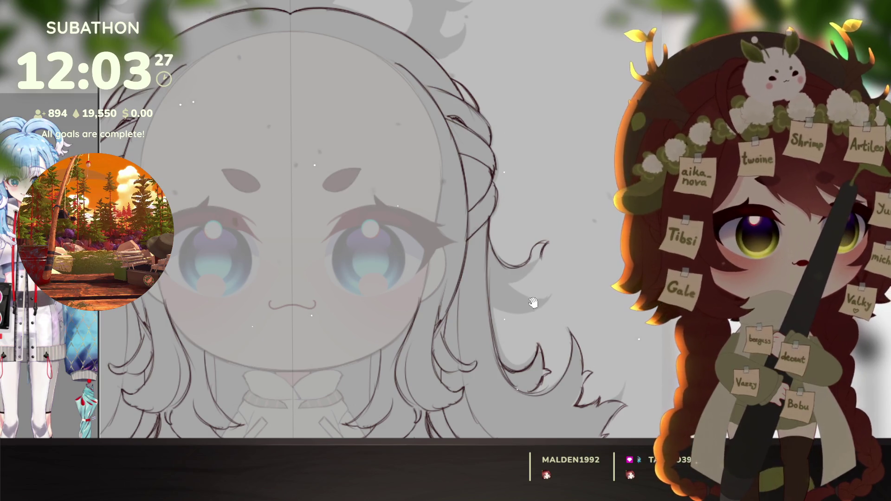
pyautogui.hscroll(1, 531, 288)
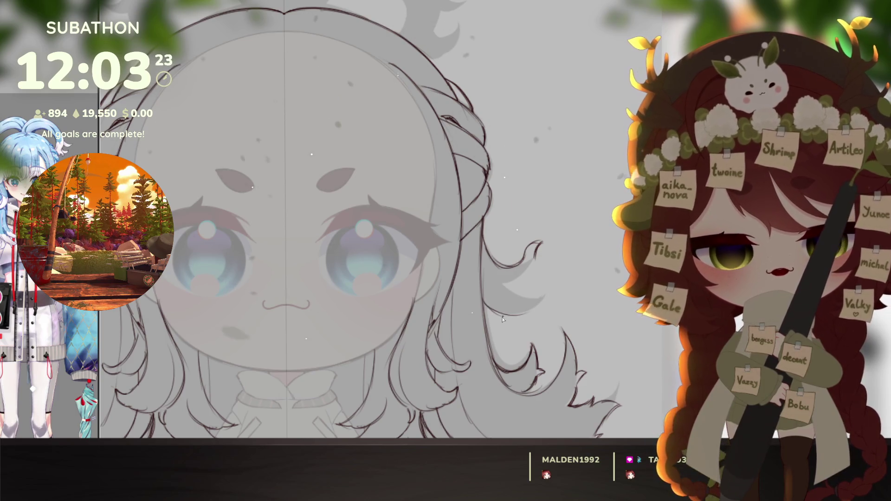
pyautogui.moveTo(510, 321); pyautogui.dragTo(553, 292)
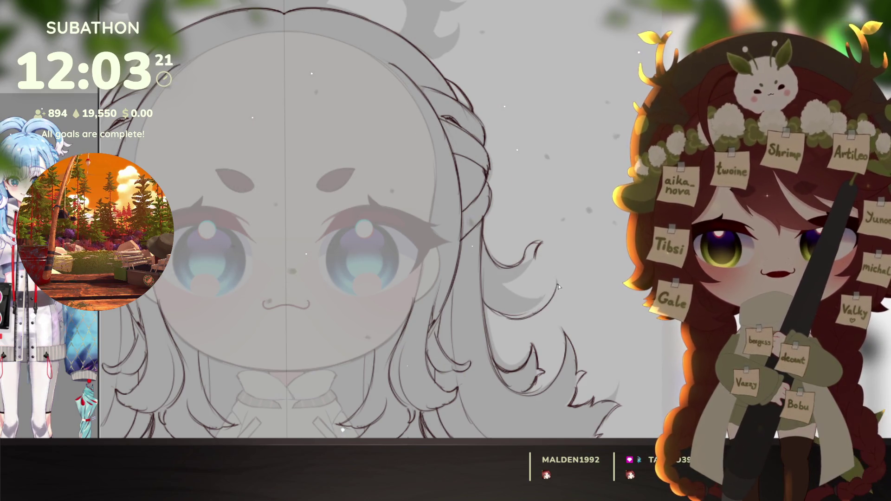
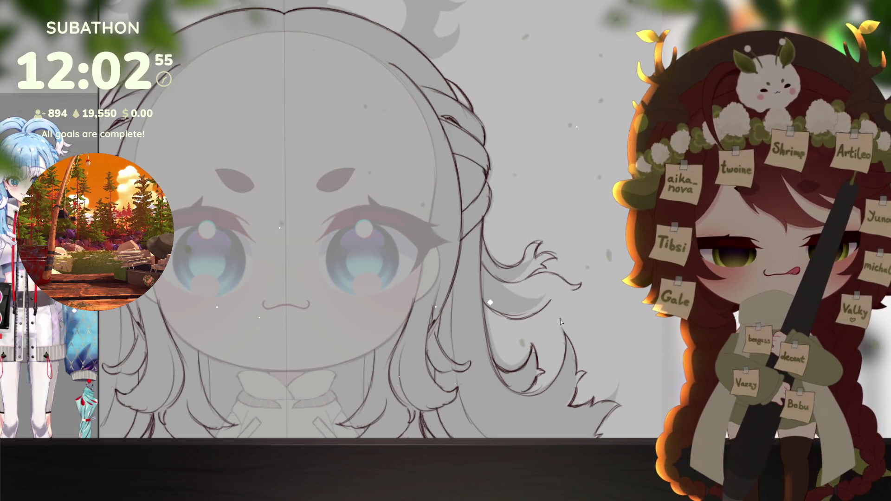
# Step: Free-transform the eye-level band, including the side hair tufts, to make it slightly narrower
pyautogui.scroll(-3, 561, 319)
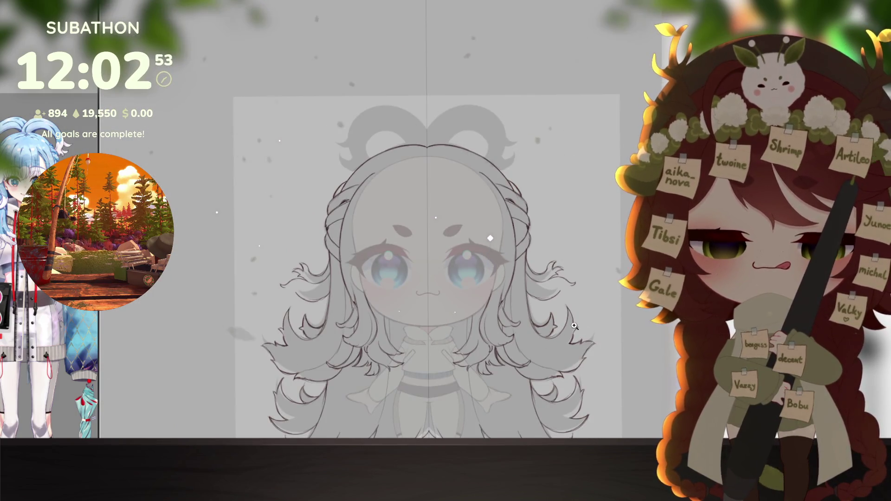
pyautogui.scroll(3, 575, 327)
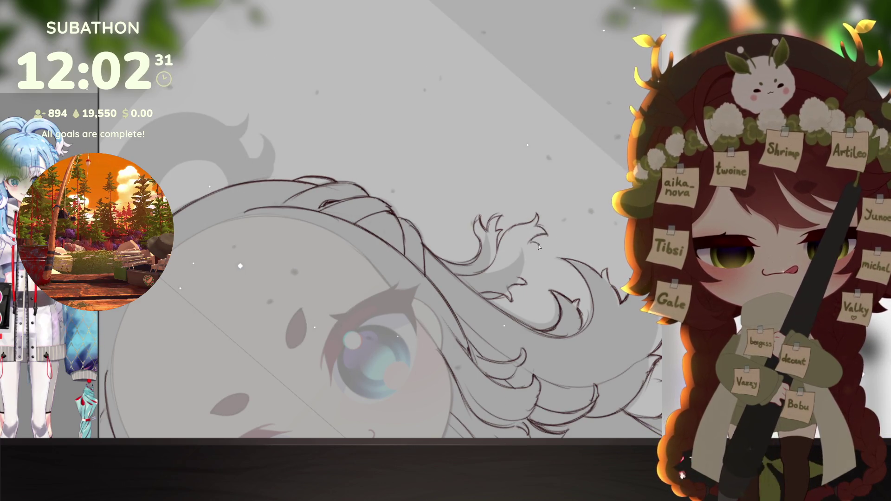
pyautogui.moveTo(530, 272); pyautogui.dragTo(521, 269)
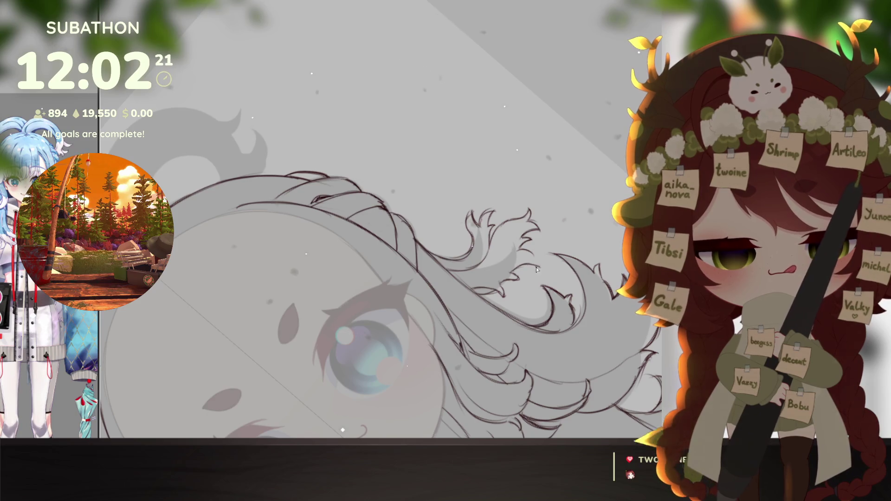
pyautogui.hotkey('ctrl', '0')
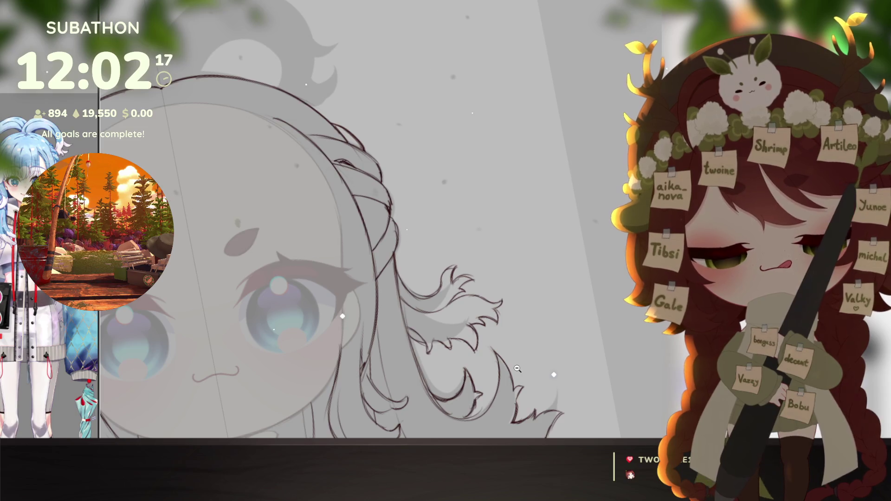
pyautogui.scroll(-6, 518, 369)
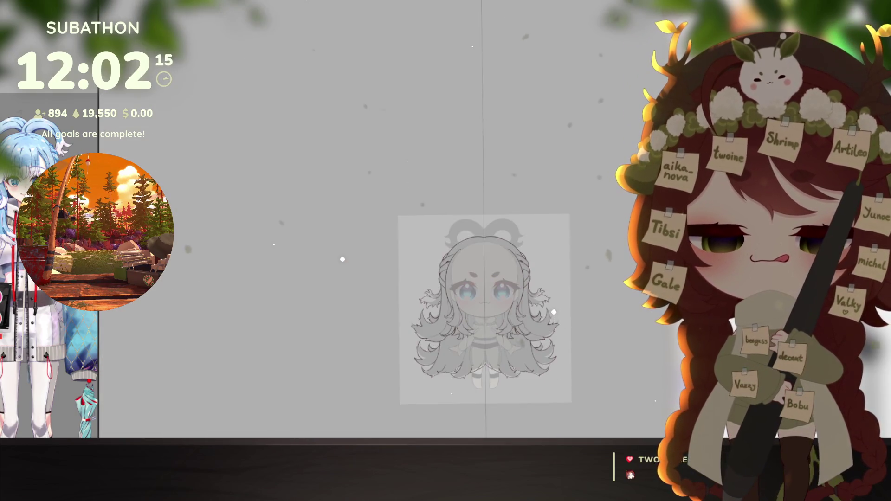
pyautogui.scroll(5, 523, 368)
pyautogui.hotkey('ctrl', 't')
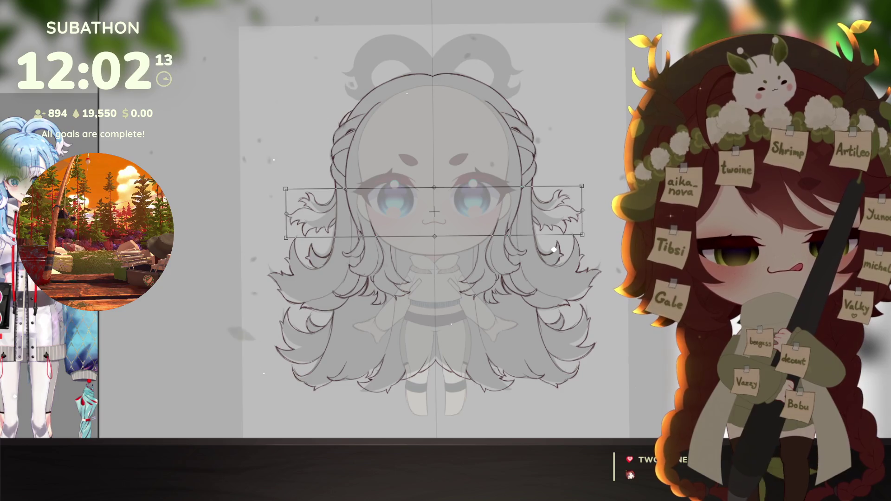
pyautogui.moveTo(570, 213); pyautogui.dragTo(573, 215)
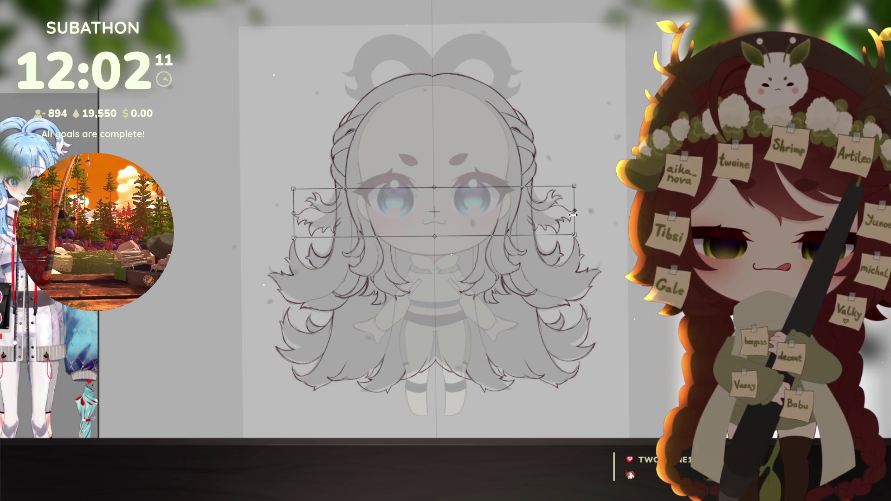
pyautogui.press('Return')
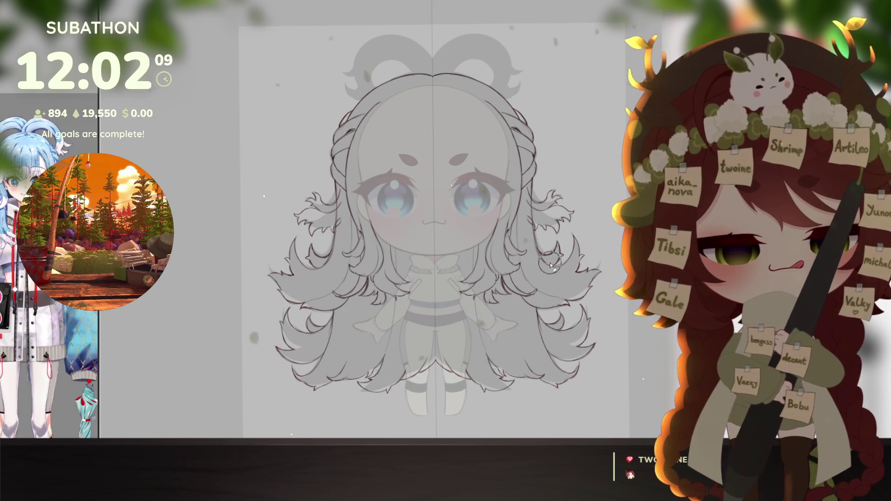
# Step: Bucket-fill the background around the chibi figure with blue-violet
pyautogui.scroll(-5, 588, 345)
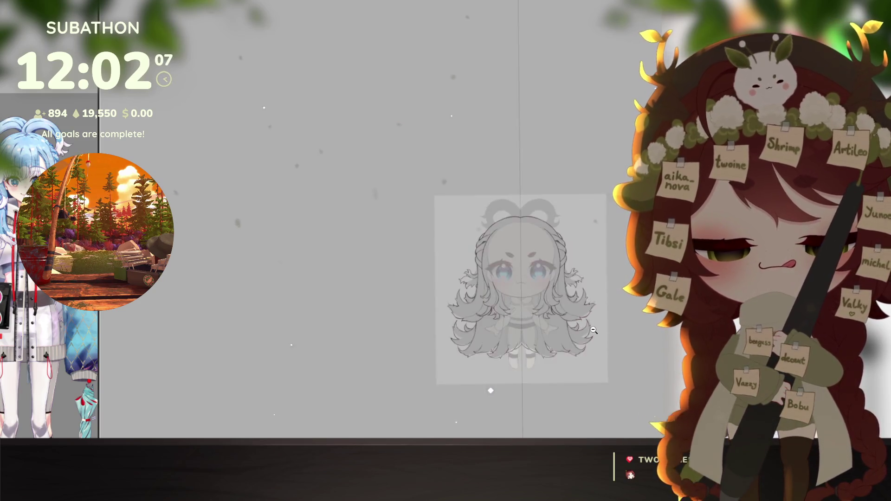
pyautogui.scroll(3, 548, 352)
pyautogui.scroll(3, 532, 381)
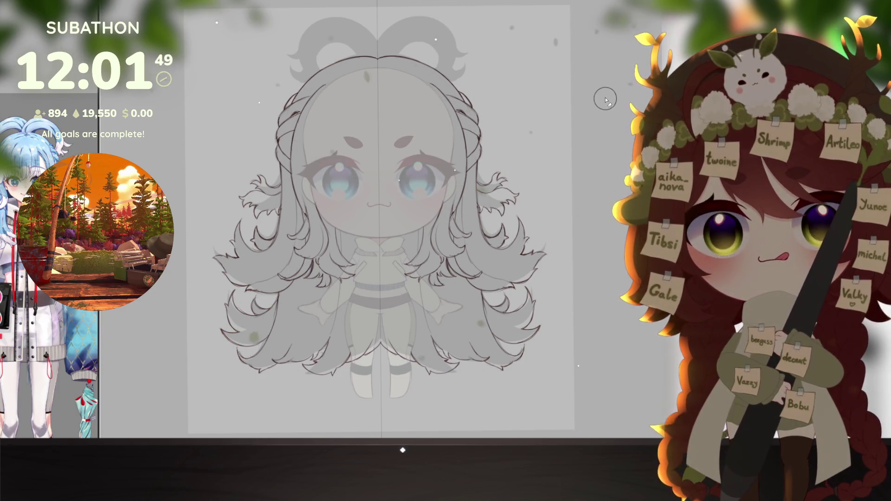
pyautogui.moveTo(577, 355); pyautogui.dragTo(589, 354)
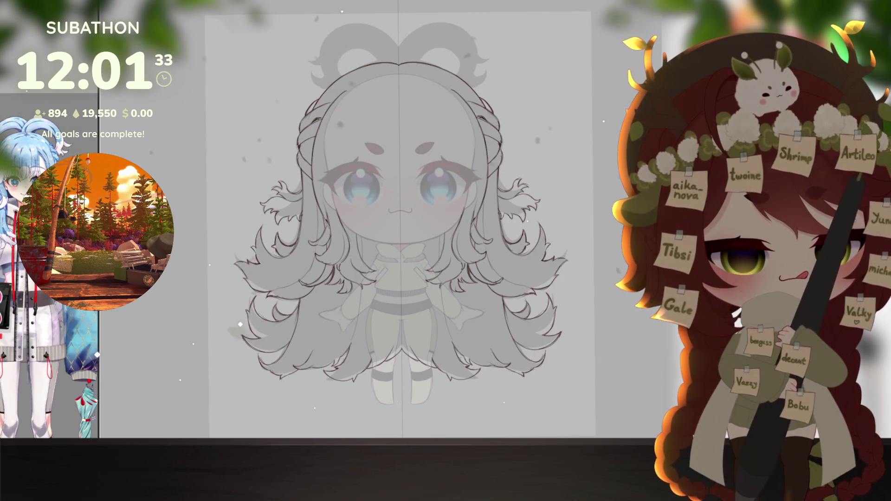
pyautogui.click(580, 223)
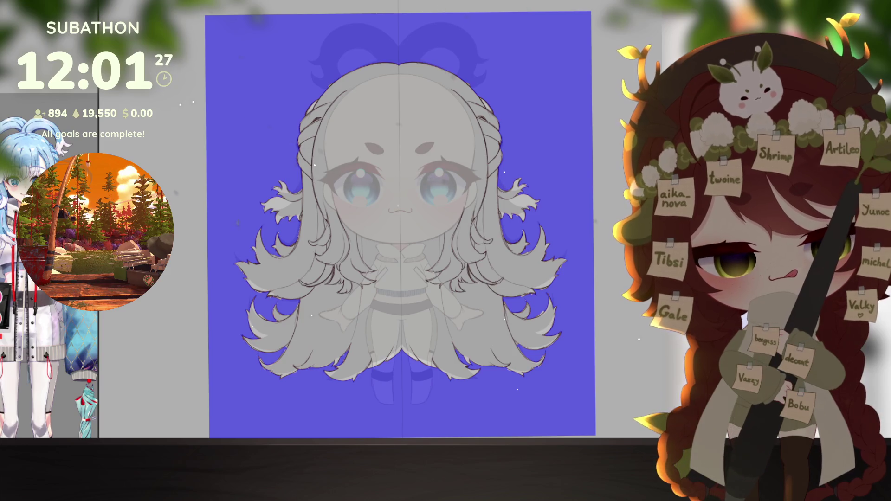
# Step: Turn the background fill into a character selection and fill it with flat light blue
pyautogui.hotkey('ctrl', 'z')
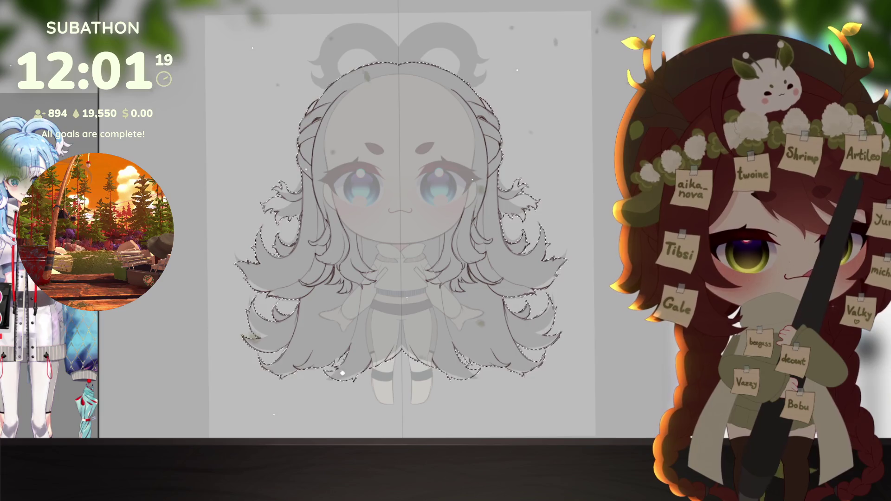
pyautogui.hotkey('ctrl', 'y')
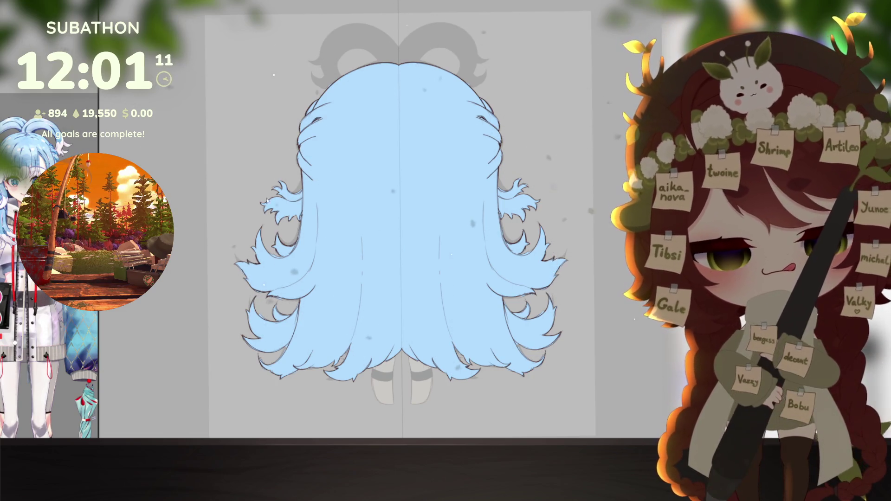
# Step: Paint the side hair tuft white with the brush, resizing it as needed
pyautogui.scroll(3, 275, 192)
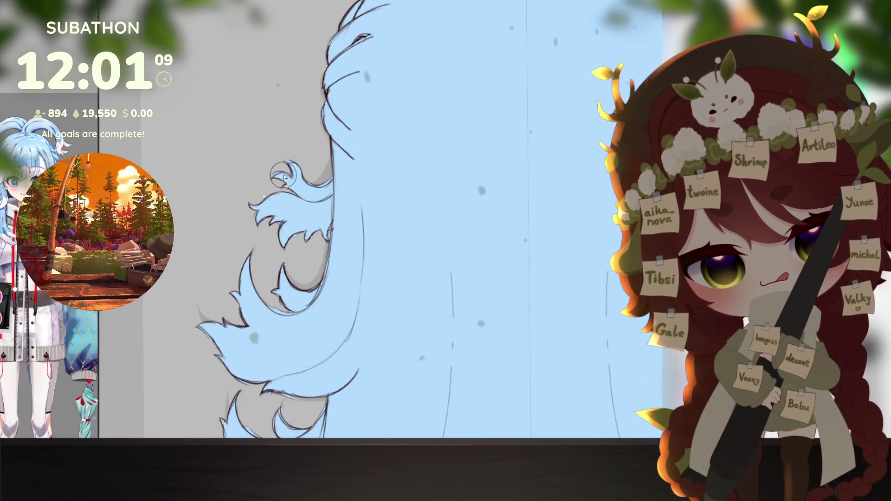
pyautogui.moveTo(290, 173); pyautogui.dragTo(297, 160)
pyautogui.moveTo(302, 198)
pyautogui.mouseDown()
pyautogui.moveTo(310, 193)
pyautogui.moveTo(316, 201)
pyautogui.moveTo(311, 188)
pyautogui.moveTo(302, 199)
pyautogui.mouseUp()
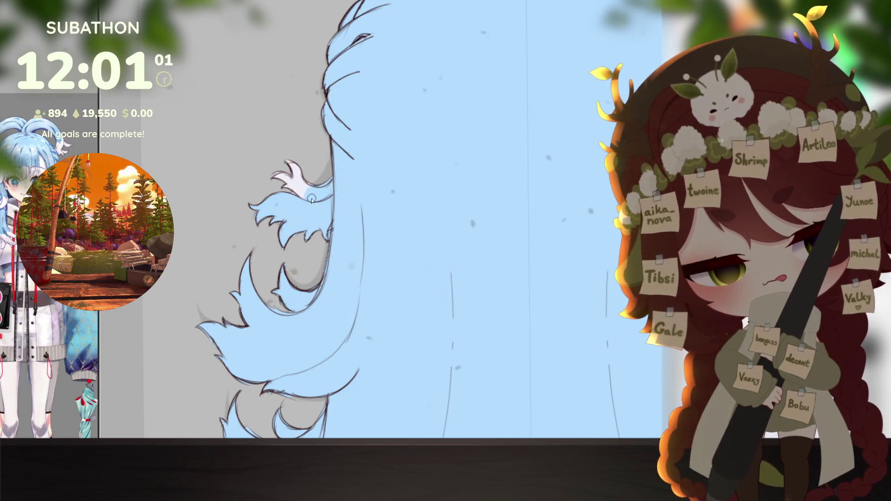
pyautogui.press(']')
pyautogui.press(']')
pyautogui.press(']')
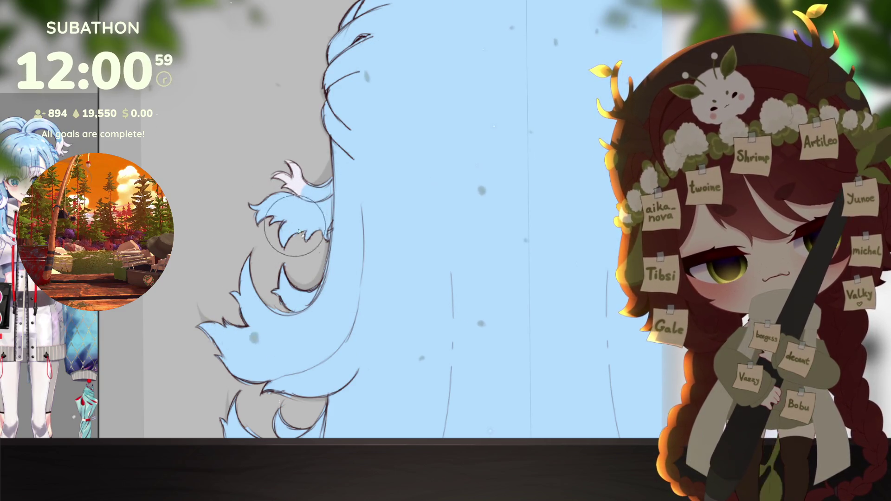
pyautogui.press('[')
pyautogui.press('[')
pyautogui.press('[')
pyautogui.moveTo(278, 234)
pyautogui.mouseDown()
pyautogui.moveTo(281, 215)
pyautogui.moveTo(312, 228)
pyautogui.moveTo(301, 212)
pyautogui.moveTo(321, 205)
pyautogui.moveTo(330, 223)
pyautogui.moveTo(327, 250)
pyautogui.mouseUp()
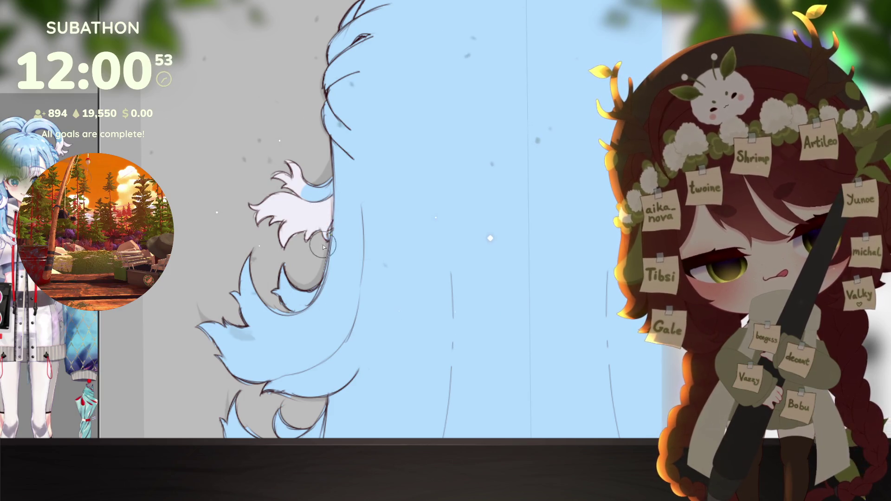
# Step: Paint the bottom hair tips white on both sides, leaving a scalloped fluffy trim
pyautogui.scroll(-5, 341, 297)
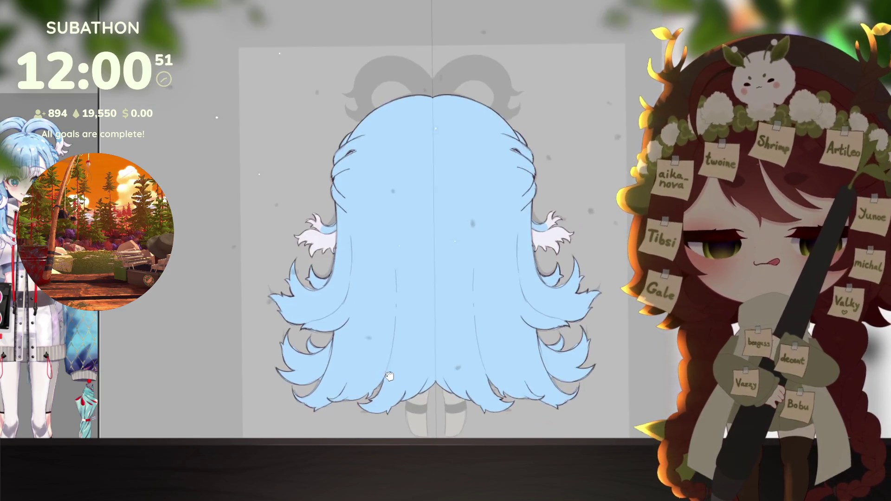
pyautogui.moveTo(390, 337); pyautogui.dragTo(409, 344)
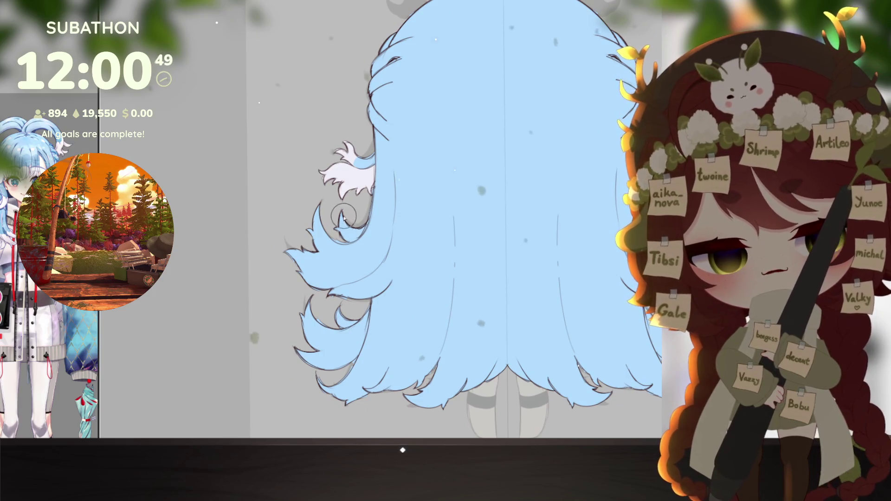
pyautogui.scroll(-3, 367, 202)
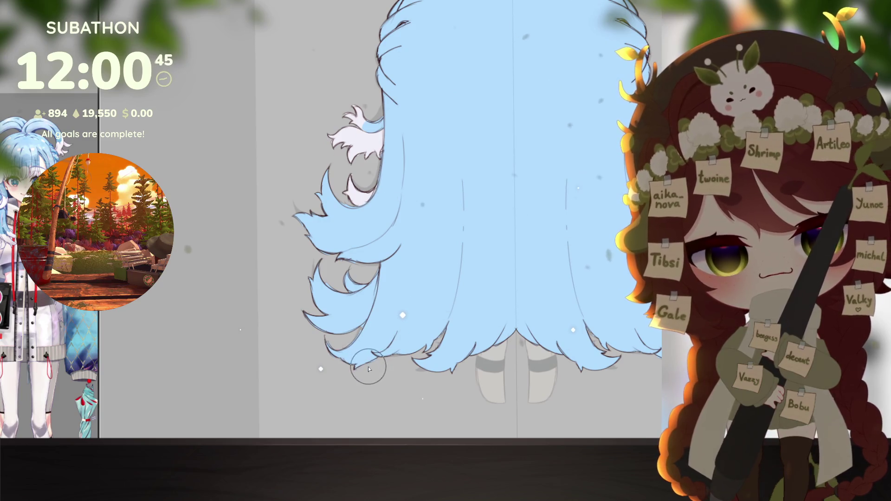
pyautogui.moveTo(354, 352)
pyautogui.mouseDown()
pyautogui.moveTo(343, 346)
pyautogui.moveTo(376, 327)
pyautogui.moveTo(358, 362)
pyautogui.moveTo(443, 327)
pyautogui.moveTo(428, 372)
pyautogui.moveTo(413, 369)
pyautogui.moveTo(469, 353)
pyautogui.moveTo(504, 323)
pyautogui.moveTo(466, 348)
pyautogui.moveTo(449, 340)
pyautogui.moveTo(456, 332)
pyautogui.moveTo(485, 331)
pyautogui.moveTo(490, 319)
pyautogui.moveTo(544, 302)
pyautogui.moveTo(505, 312)
pyautogui.moveTo(493, 326)
pyautogui.moveTo(406, 334)
pyautogui.moveTo(437, 322)
pyautogui.mouseUp()
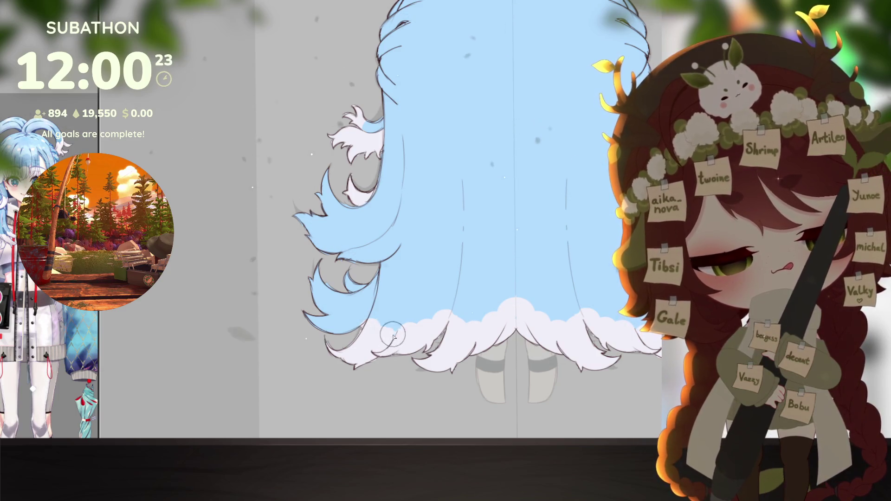
# Step: Whiten the lower-left hair strands and add white fluff over the blue tuft ends
pyautogui.moveTo(344, 334)
pyautogui.mouseDown()
pyautogui.moveTo(344, 307)
pyautogui.moveTo(320, 287)
pyautogui.moveTo(325, 334)
pyautogui.moveTo(333, 284)
pyautogui.moveTo(373, 364)
pyautogui.mouseUp()
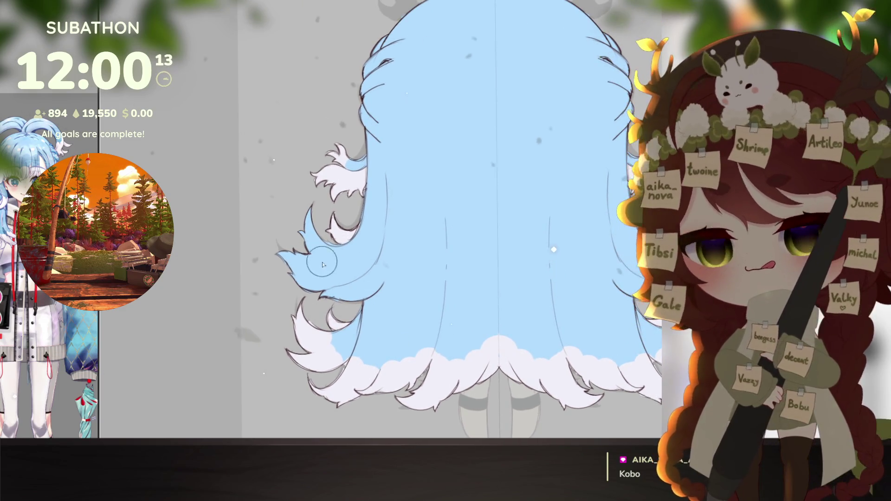
pyautogui.scroll(-2, 394, 323)
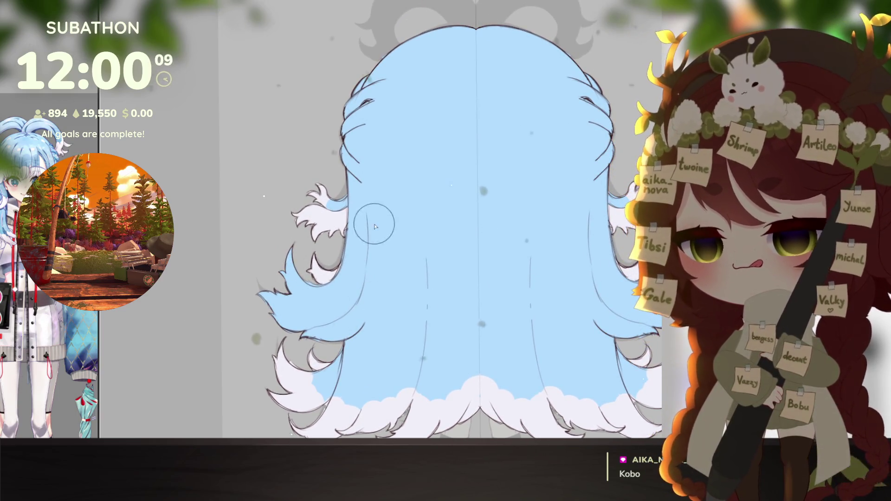
pyautogui.moveTo(277, 290)
pyautogui.mouseDown()
pyautogui.moveTo(279, 302)
pyautogui.moveTo(302, 279)
pyautogui.moveTo(301, 325)
pyautogui.moveTo(313, 334)
pyautogui.moveTo(325, 307)
pyautogui.moveTo(306, 283)
pyautogui.moveTo(334, 311)
pyautogui.moveTo(316, 293)
pyautogui.moveTo(341, 312)
pyautogui.moveTo(365, 293)
pyautogui.mouseUp()
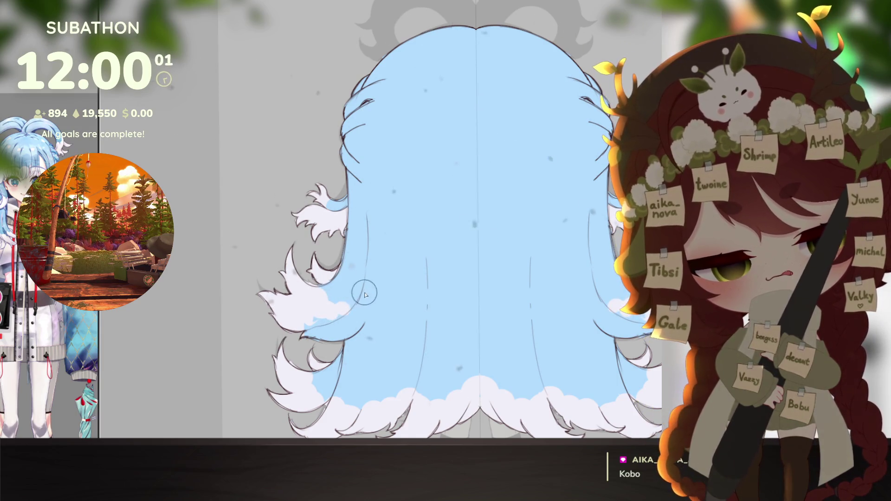
pyautogui.moveTo(304, 330)
pyautogui.mouseDown()
pyautogui.moveTo(358, 298)
pyautogui.moveTo(359, 283)
pyautogui.moveTo(346, 329)
pyautogui.mouseUp()
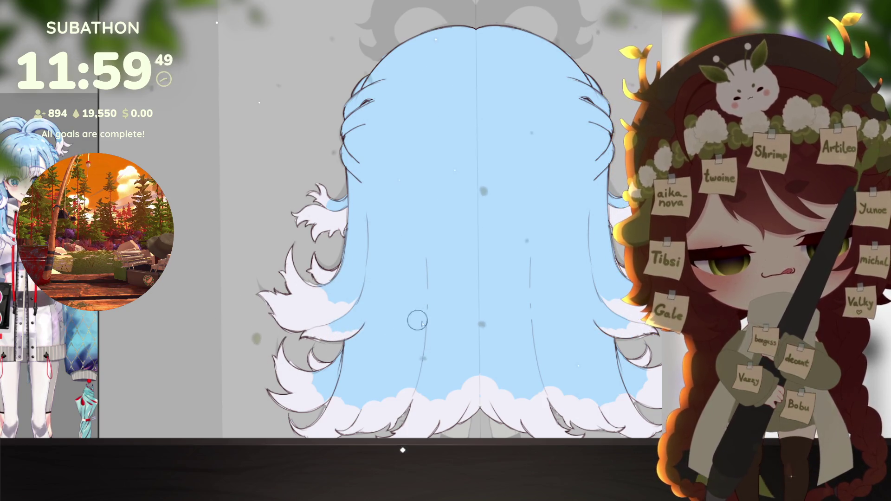
pyautogui.moveTo(416, 323); pyautogui.dragTo(394, 301)
pyautogui.scroll(-3, 600, 372)
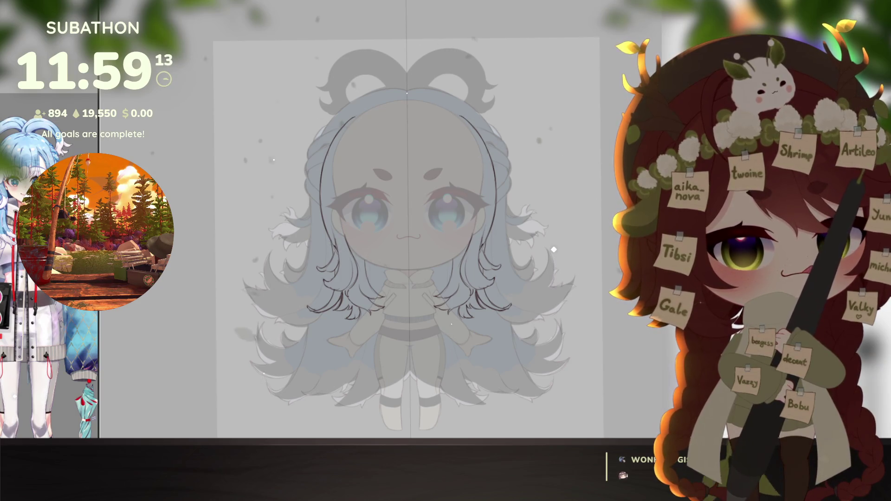
# Step: Zoom in on the horns and try loop strokes between them, undoing both attempts
pyautogui.moveTo(543, 262); pyautogui.dragTo(531, 284)
pyautogui.scroll(1, 532, 251)
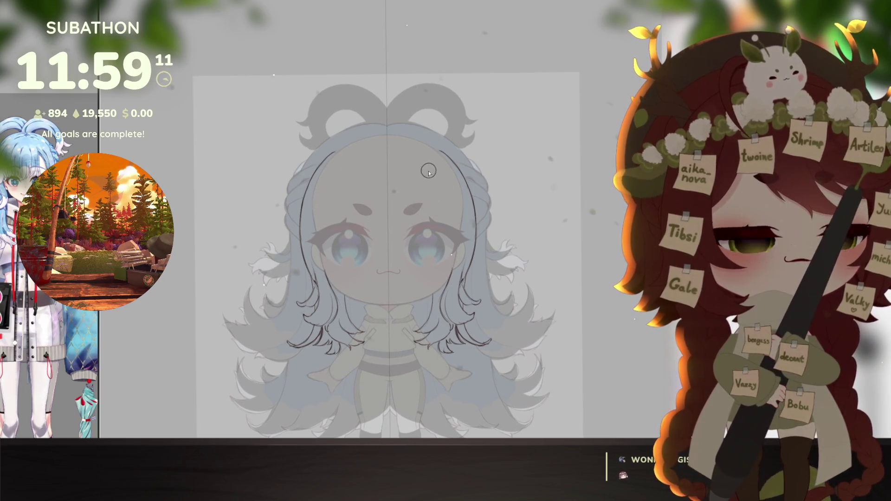
pyautogui.scroll(3, 431, 200)
pyautogui.scroll(3, 431, 200)
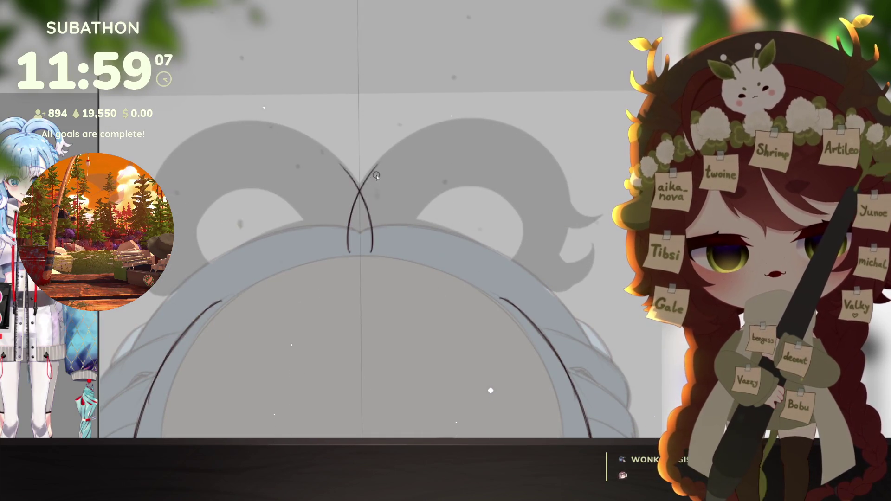
pyautogui.moveTo(351, 238)
pyautogui.mouseDown()
pyautogui.moveTo(358, 197)
pyautogui.moveTo(492, 235)
pyautogui.mouseUp()
pyautogui.hotkey('ctrl', 'z')
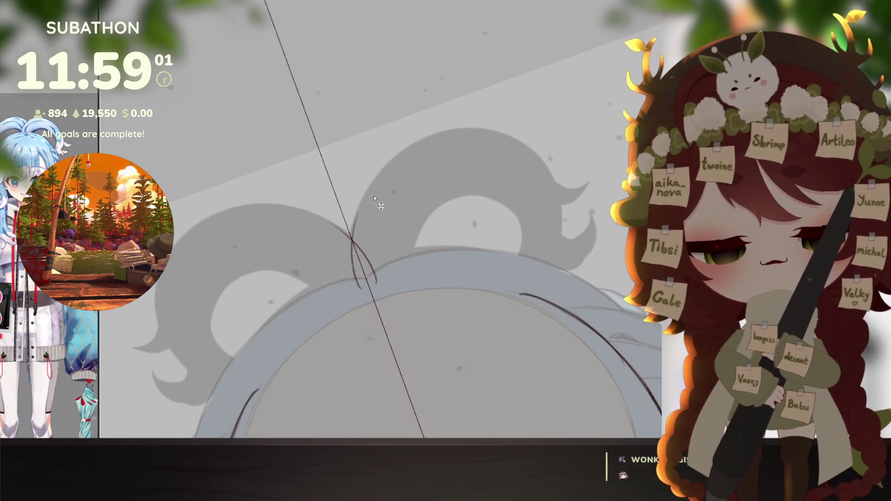
pyautogui.moveTo(486, 127); pyautogui.dragTo(599, 261)
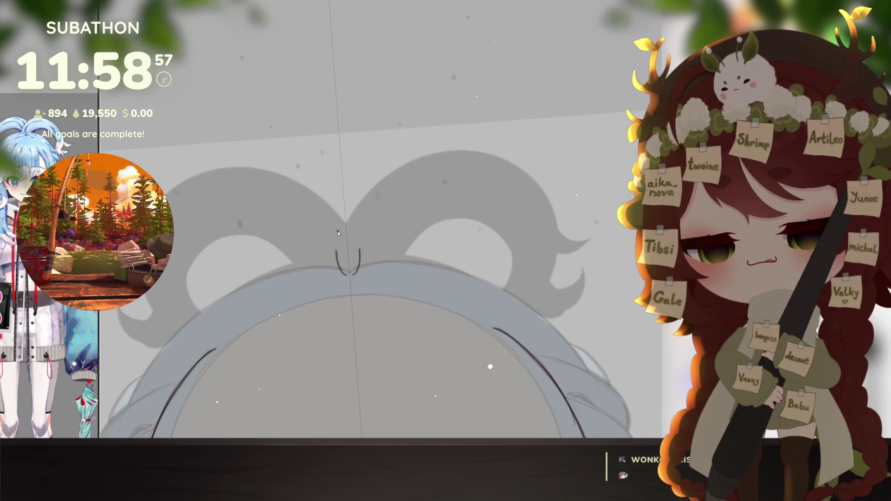
pyautogui.moveTo(346, 271)
pyautogui.mouseDown()
pyautogui.moveTo(348, 242)
pyautogui.moveTo(345, 253)
pyautogui.moveTo(435, 352)
pyautogui.mouseUp()
pyautogui.hotkey('ctrl', 'z')
# Step: Sketch the first horn's sweeping outer curve and outline up toward its tip
pyautogui.moveTo(430, 374); pyautogui.dragTo(301, 420)
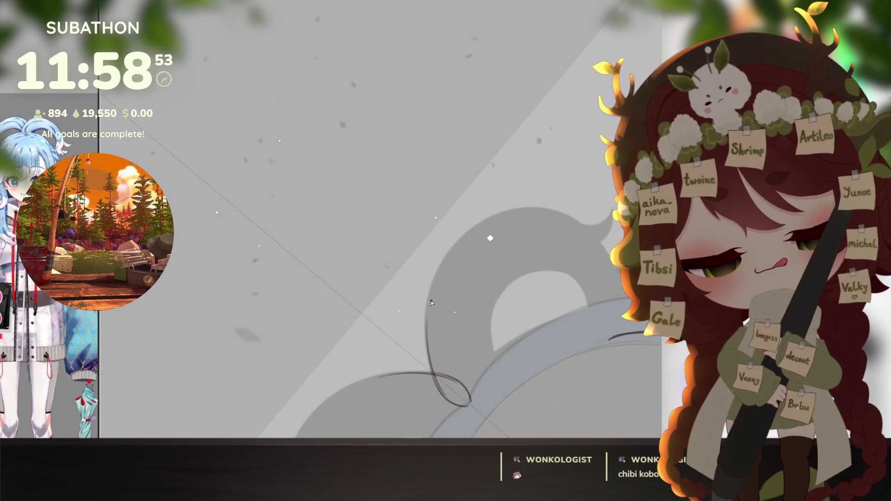
pyautogui.moveTo(455, 241)
pyautogui.mouseDown()
pyautogui.moveTo(425, 321)
pyautogui.moveTo(431, 372)
pyautogui.mouseUp()
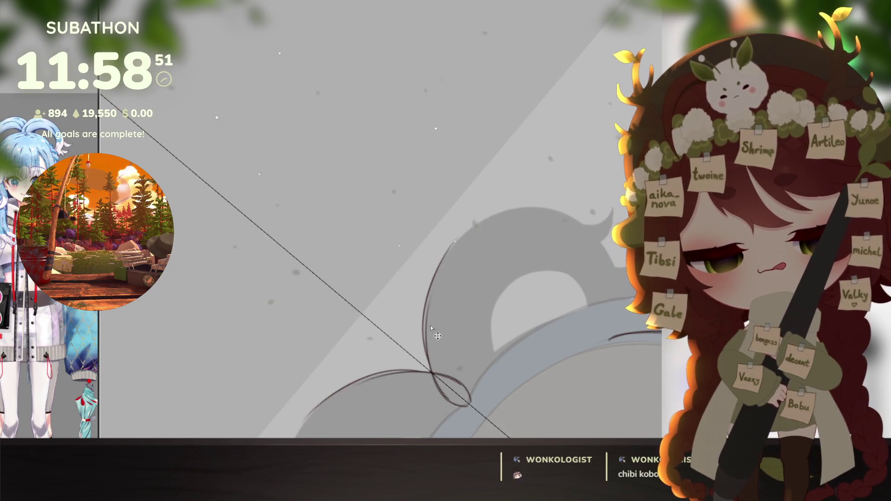
pyautogui.moveTo(464, 399); pyautogui.dragTo(297, 434)
pyautogui.moveTo(425, 320); pyautogui.dragTo(515, 210)
pyautogui.moveTo(585, 241); pyautogui.dragTo(457, 346)
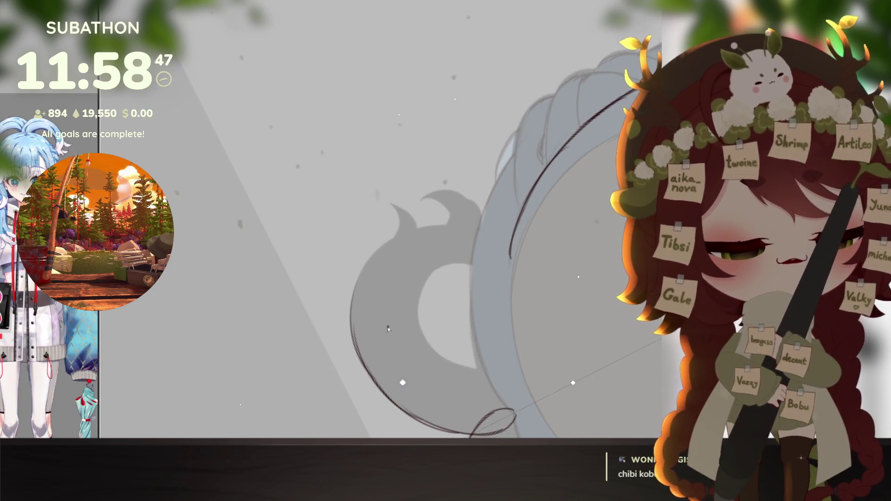
pyautogui.moveTo(358, 353); pyautogui.dragTo(367, 273)
pyautogui.moveTo(353, 320)
pyautogui.mouseDown()
pyautogui.moveTo(383, 251)
pyautogui.moveTo(413, 241)
pyautogui.moveTo(383, 247)
pyautogui.moveTo(387, 210)
pyautogui.moveTo(413, 226)
pyautogui.moveTo(409, 215)
pyautogui.moveTo(413, 232)
pyautogui.mouseUp()
pyautogui.hotkey('ctrl', 'z')
# Step: Outline the other horn's inner curl and hole edge, redoing stray strokes
pyautogui.moveTo(479, 205)
pyautogui.mouseDown()
pyautogui.moveTo(491, 322)
pyautogui.moveTo(483, 294)
pyautogui.moveTo(506, 267)
pyautogui.moveTo(433, 339)
pyautogui.moveTo(520, 349)
pyautogui.mouseUp()
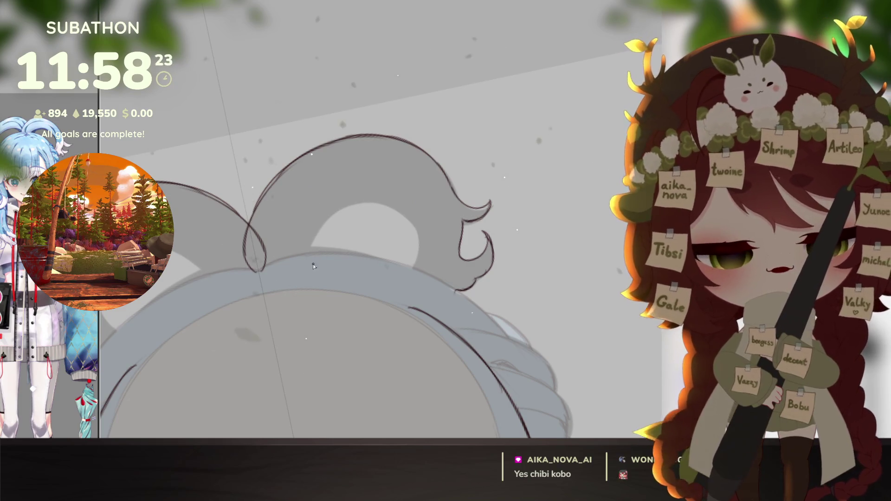
pyautogui.moveTo(313, 263)
pyautogui.mouseDown()
pyautogui.moveTo(328, 218)
pyautogui.moveTo(409, 267)
pyautogui.moveTo(465, 325)
pyautogui.mouseUp()
pyautogui.moveTo(476, 371)
pyautogui.mouseDown()
pyautogui.moveTo(478, 378)
pyautogui.moveTo(422, 307)
pyautogui.mouseUp()
pyautogui.hotkey('ctrl', 'z')
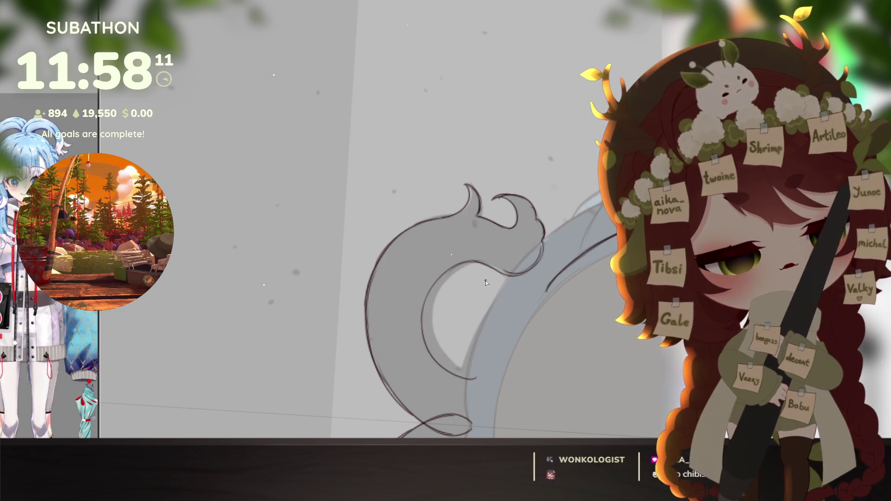
pyautogui.moveTo(461, 263); pyautogui.dragTo(441, 345)
pyautogui.hotkey('ctrl', 'z')
pyautogui.moveTo(487, 388)
pyautogui.mouseDown()
pyautogui.moveTo(532, 377)
pyautogui.moveTo(517, 294)
pyautogui.mouseUp()
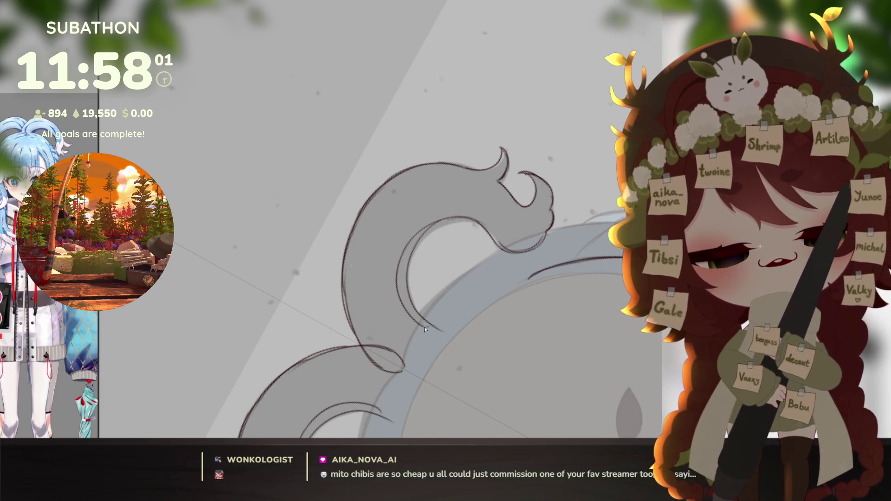
pyautogui.moveTo(556, 226); pyautogui.dragTo(488, 288)
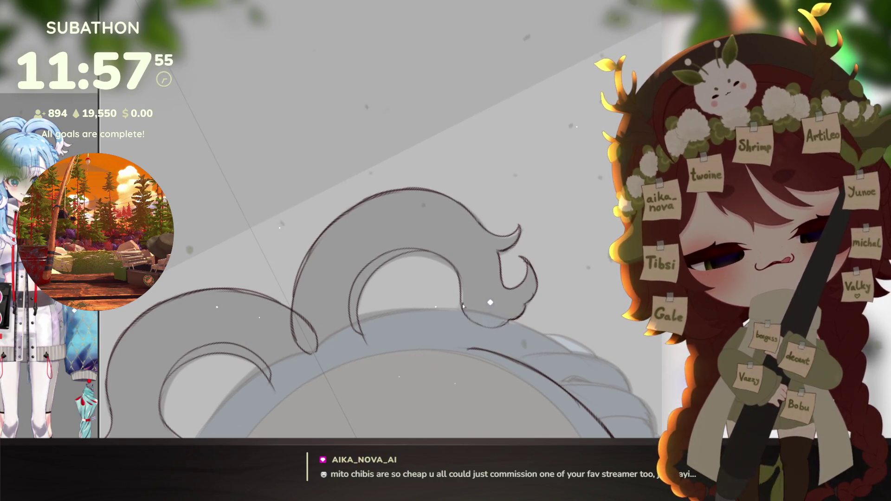
pyautogui.moveTo(474, 369); pyautogui.dragTo(536, 361)
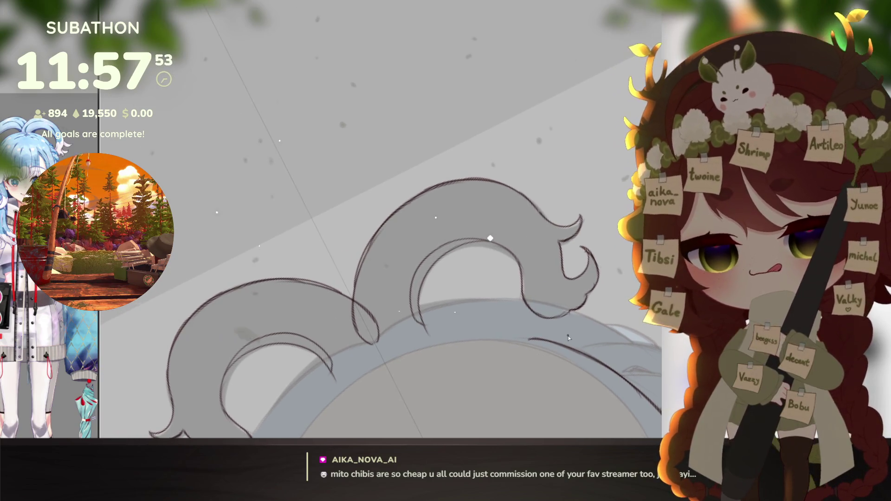
pyautogui.moveTo(568, 335); pyautogui.dragTo(561, 314)
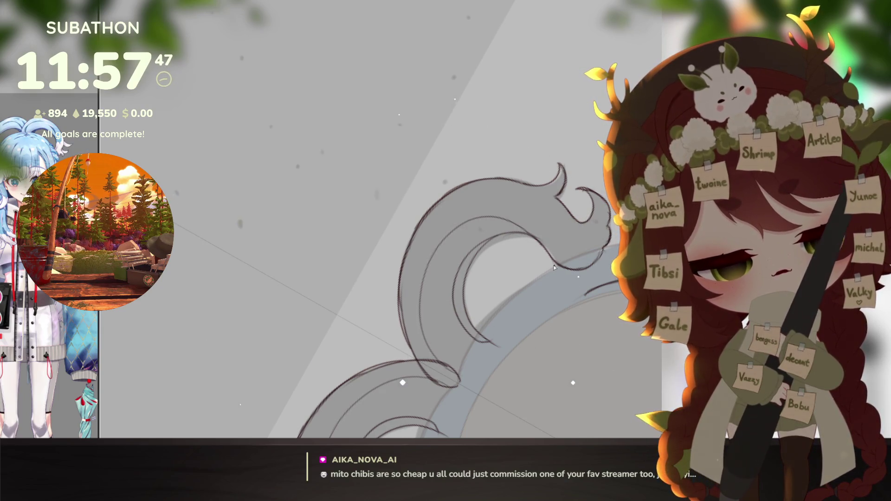
pyautogui.scroll(-6, 531, 372)
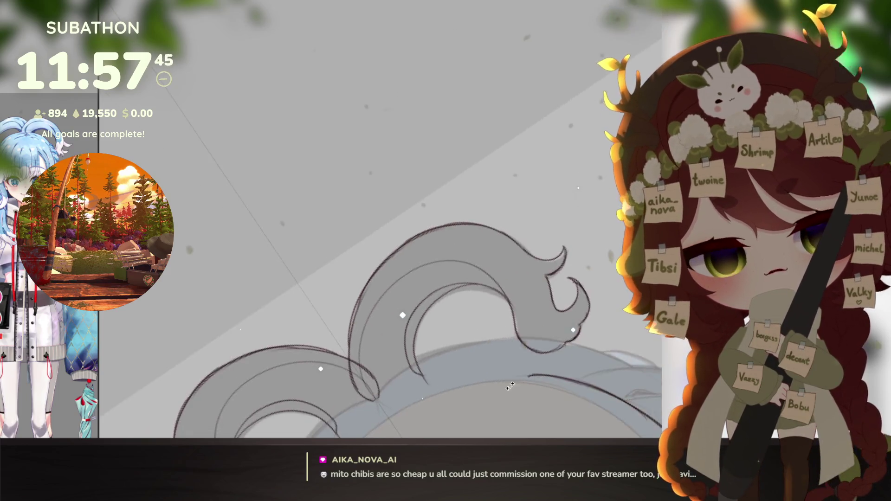
pyautogui.scroll(5, 528, 303)
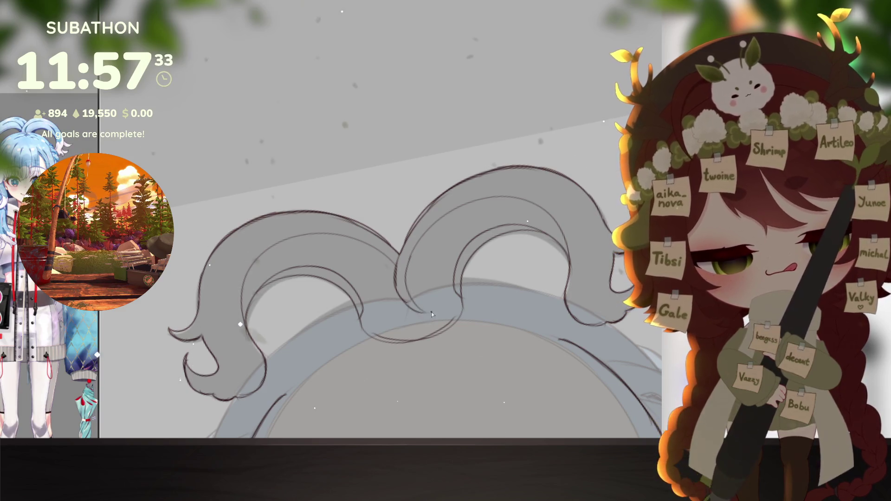
pyautogui.scroll(-10, 508, 317)
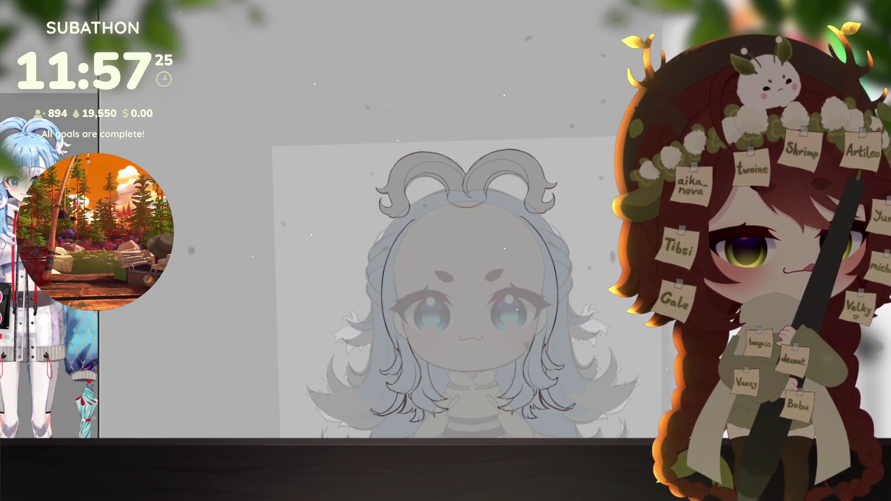
# Step: Select the grey horn shapes, clear their grey fill and refill them light blue
pyautogui.click(579, 160)
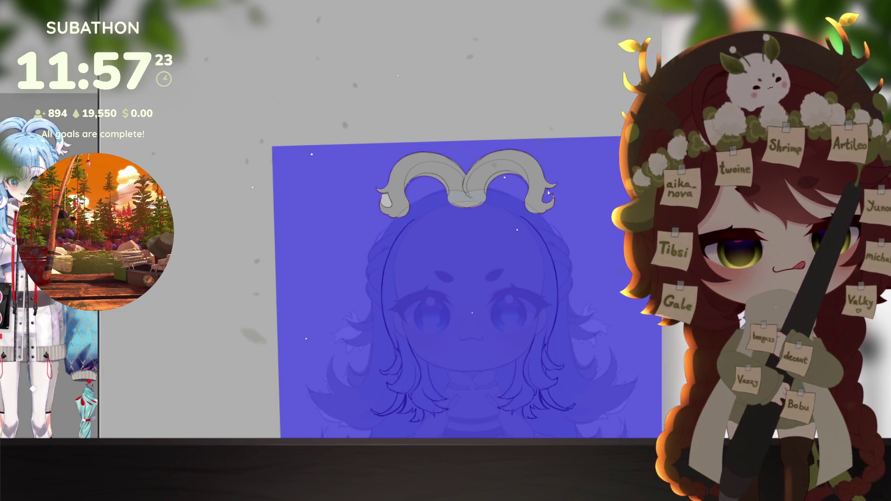
pyautogui.hotkey('ctrl', 'shift', 'i')
pyautogui.press('q')
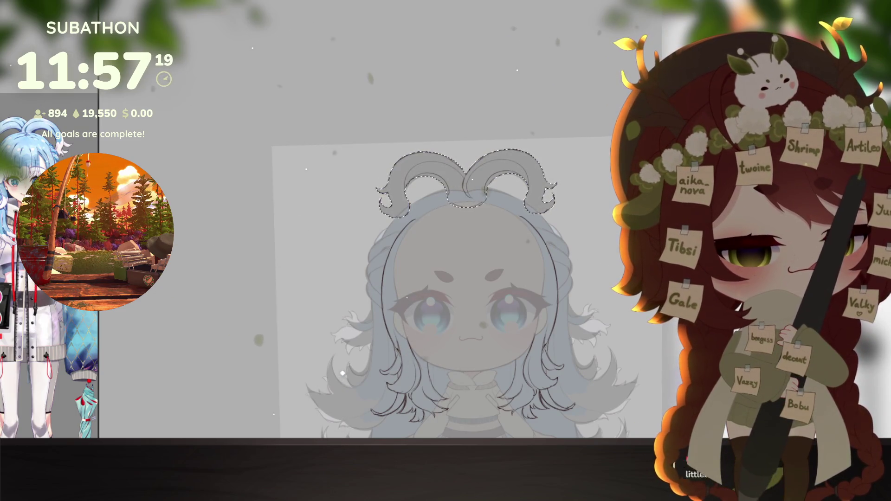
pyautogui.press('Delete')
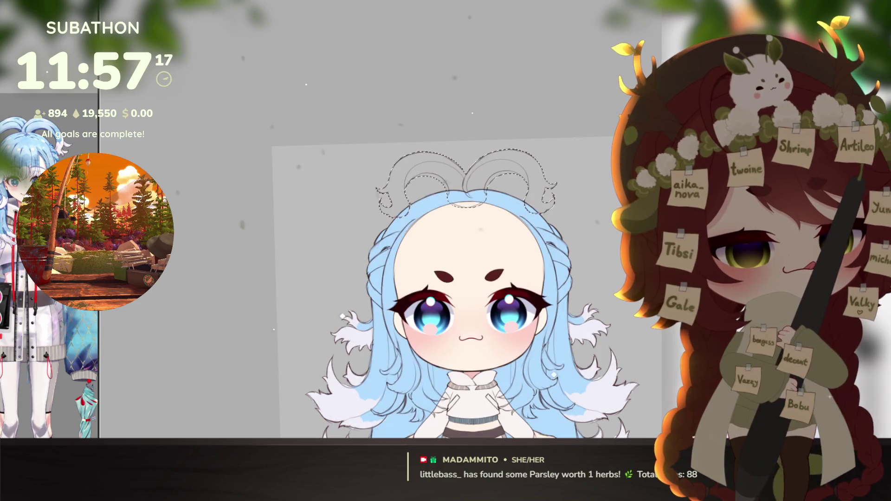
pyautogui.click(513, 201)
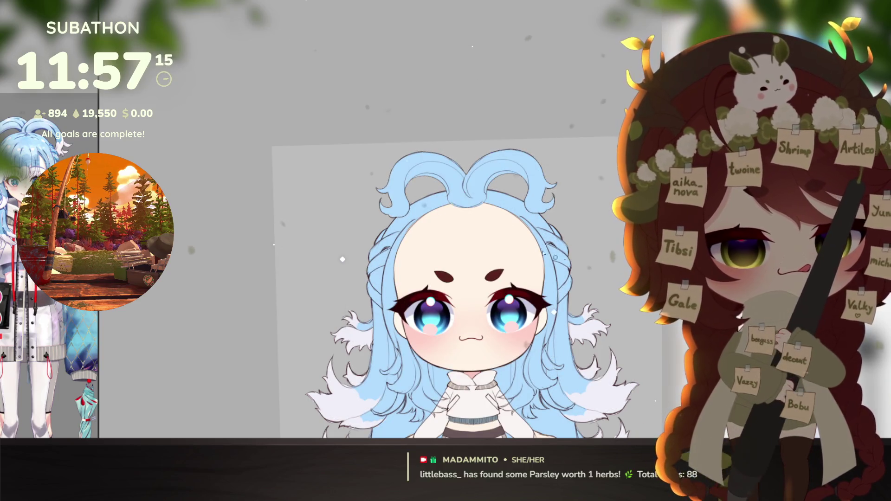
pyautogui.scroll(3, 492, 319)
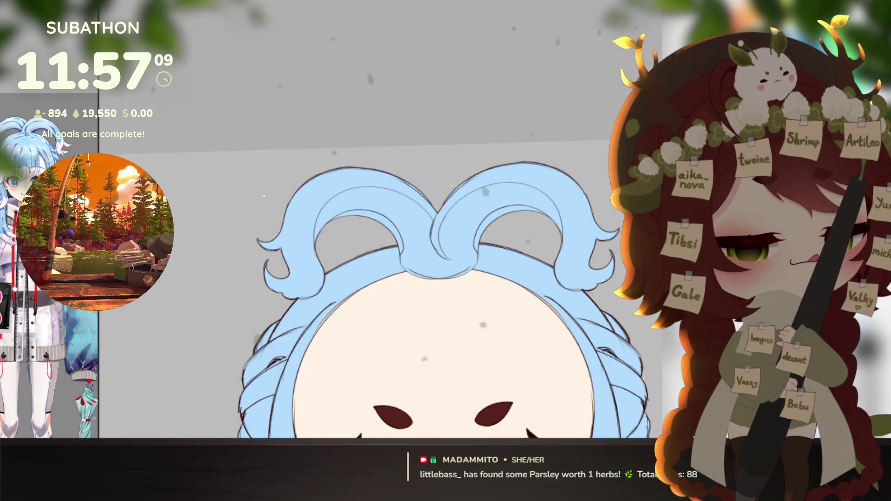
# Step: Paint a white fluffy tip on the right horn curl
pyautogui.moveTo(301, 403)
pyautogui.mouseDown()
pyautogui.moveTo(363, 202)
pyautogui.moveTo(400, 368)
pyautogui.mouseUp()
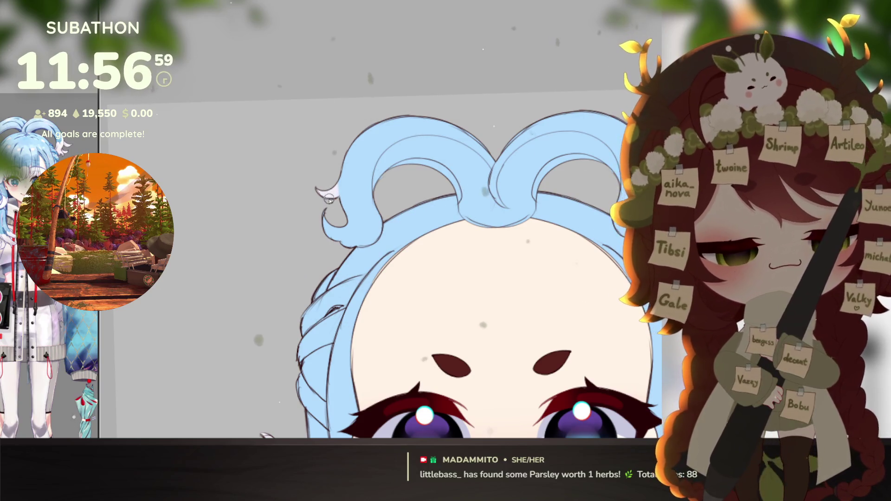
pyautogui.moveTo(343, 327); pyautogui.dragTo(296, 385)
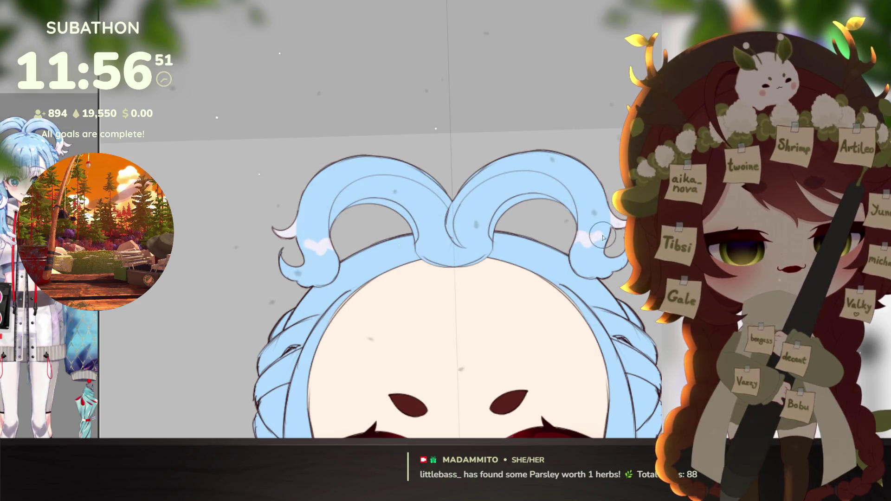
pyautogui.moveTo(592, 240)
pyautogui.mouseDown()
pyautogui.moveTo(597, 232)
pyautogui.moveTo(576, 288)
pyautogui.mouseUp()
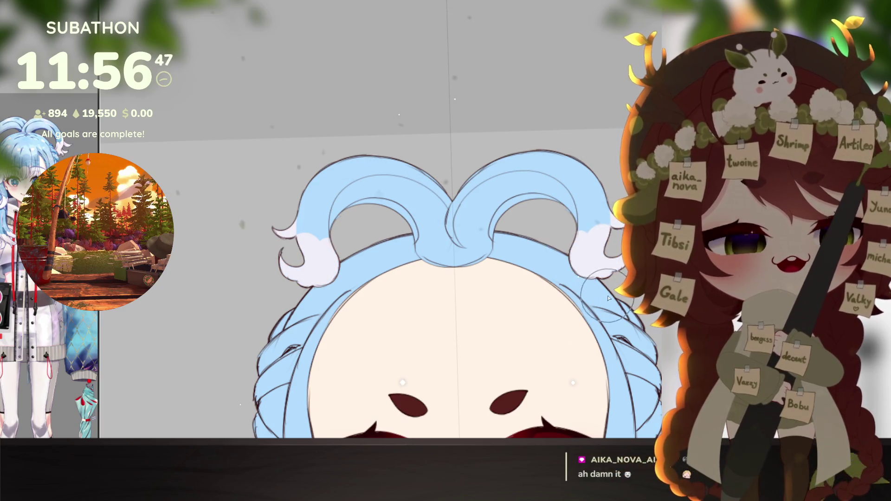
pyautogui.scroll(-5, 581, 302)
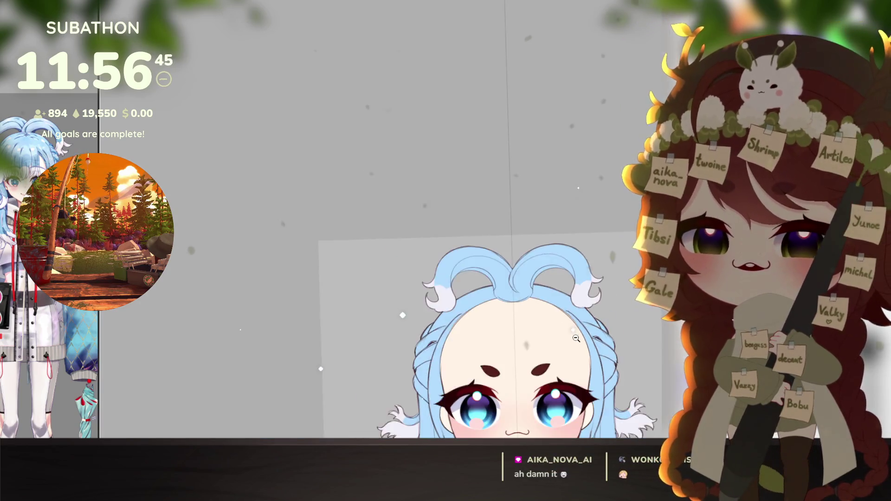
# Step: Zoom out to see the whole chibi from horns to feet
pyautogui.scroll(-2, 570, 299)
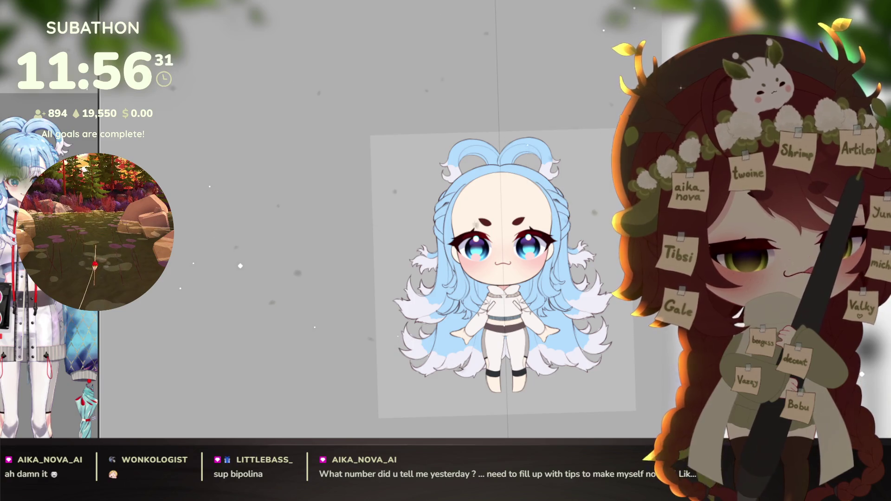
pyautogui.scroll(5, 545, 345)
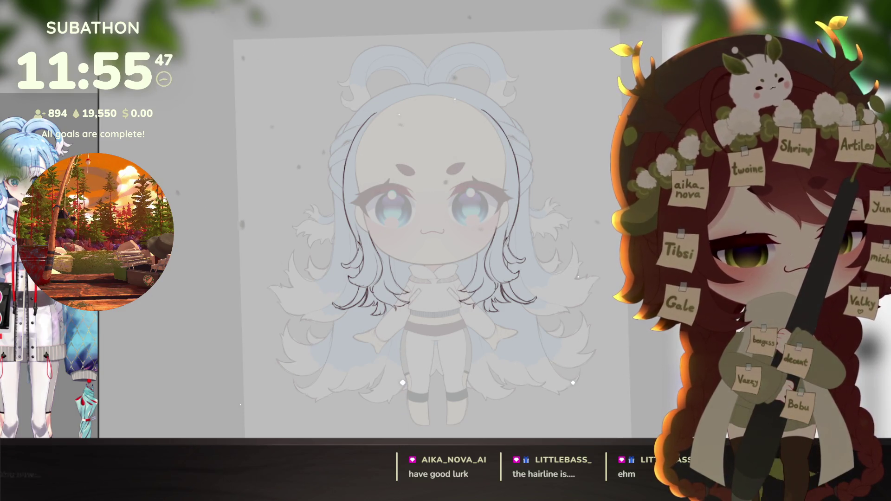
# Step: Erase the old left hair stroke and redraw the head outline as mirrored arcs meeting at the parting
pyautogui.scroll(3, 450, 191)
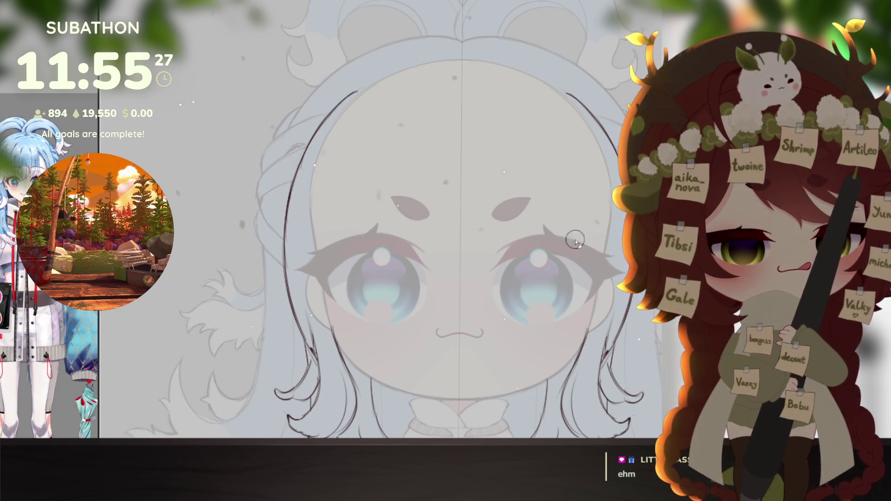
pyautogui.moveTo(321, 141); pyautogui.dragTo(374, 79)
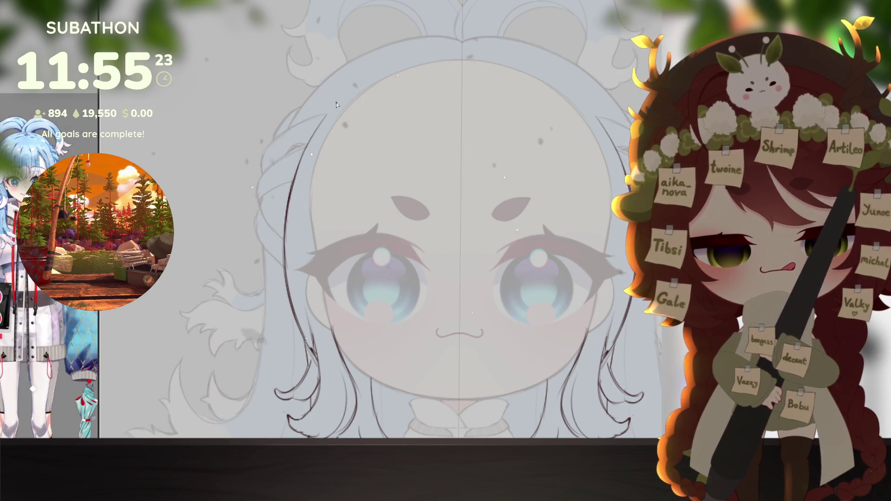
pyautogui.moveTo(321, 128); pyautogui.dragTo(382, 82)
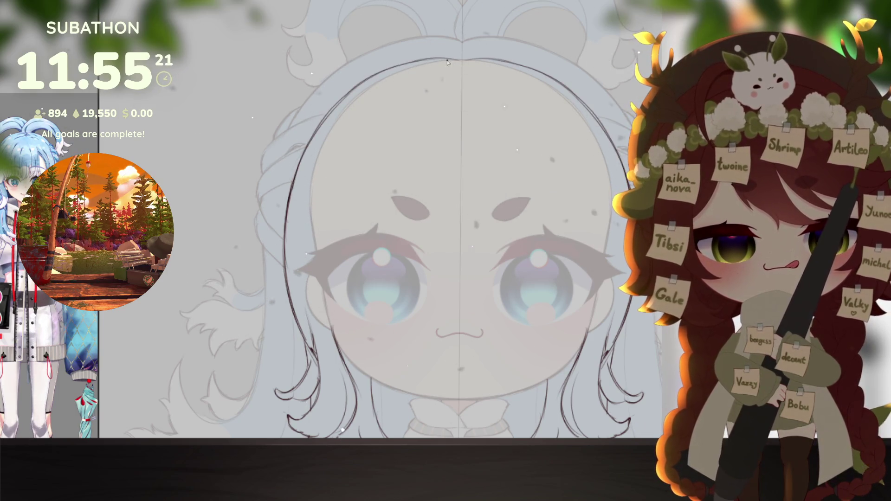
pyautogui.scroll(3, 447, 62)
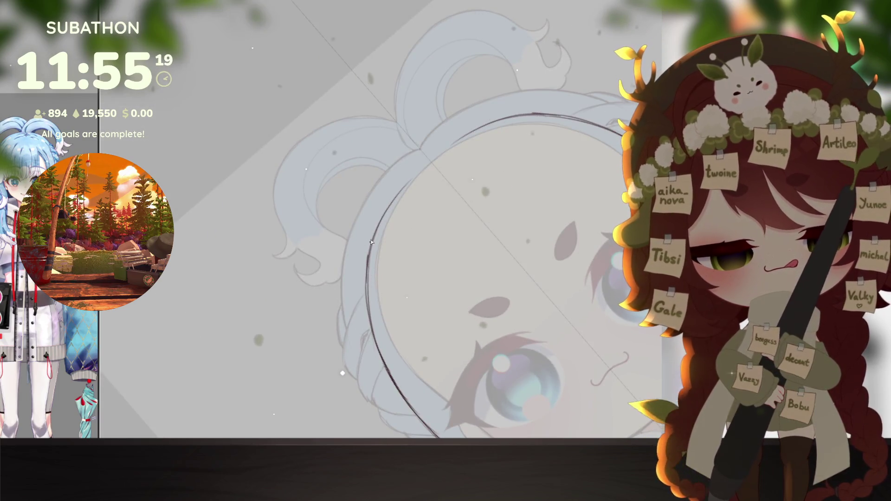
pyautogui.moveTo(478, 125); pyautogui.dragTo(380, 224)
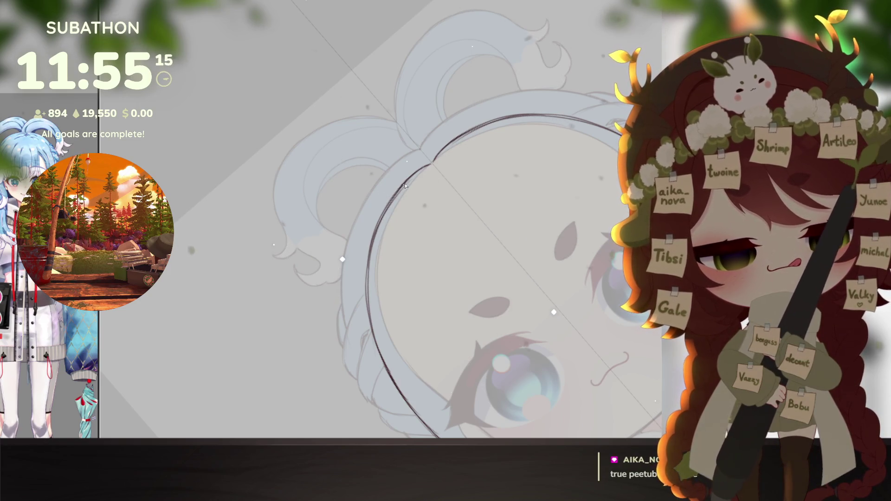
pyautogui.moveTo(460, 137)
pyautogui.mouseDown()
pyautogui.moveTo(411, 179)
pyautogui.moveTo(379, 228)
pyautogui.mouseUp()
pyautogui.moveTo(483, 118); pyautogui.dragTo(369, 268)
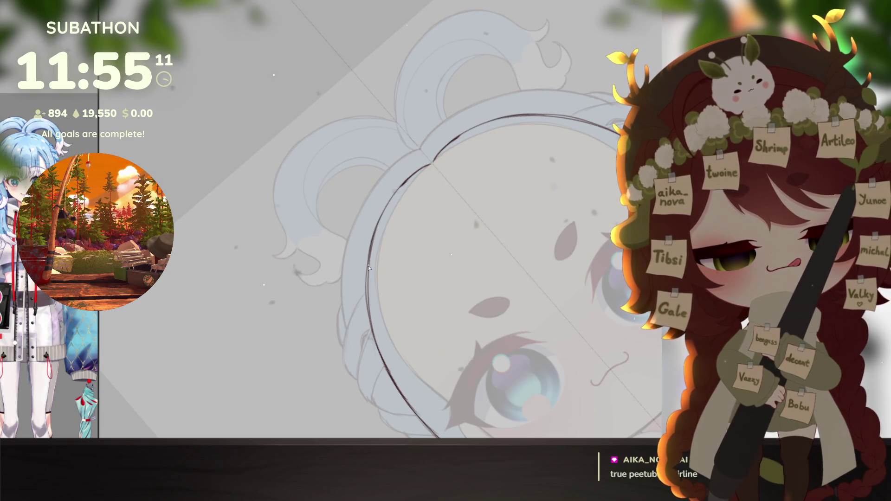
pyautogui.hotkey('ctrl', '0')
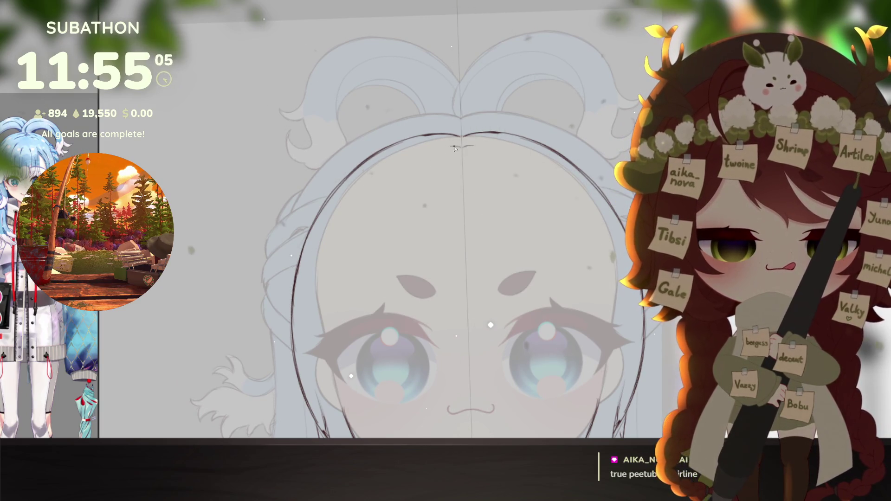
pyautogui.hotkey('ctrl', 'z')
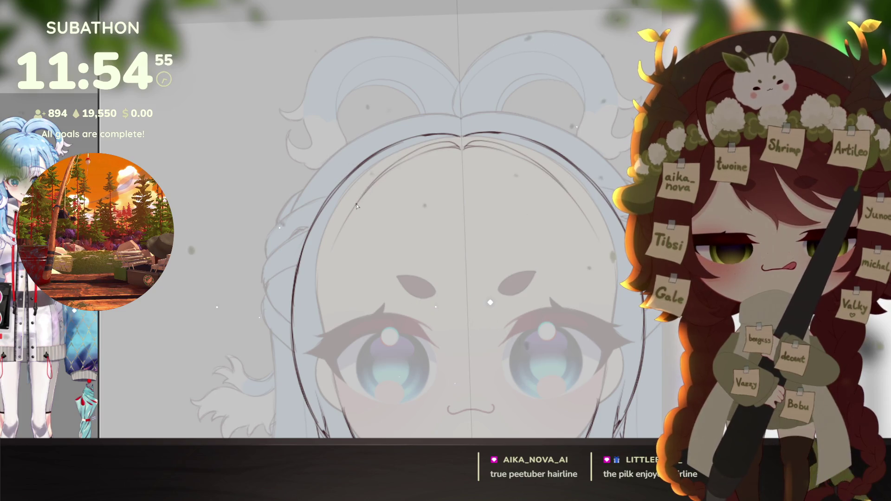
pyautogui.scroll(-5, 357, 206)
# Step: Draw a bang stroke from the centre parting diagonally across the right forehead
pyautogui.scroll(2, 532, 369)
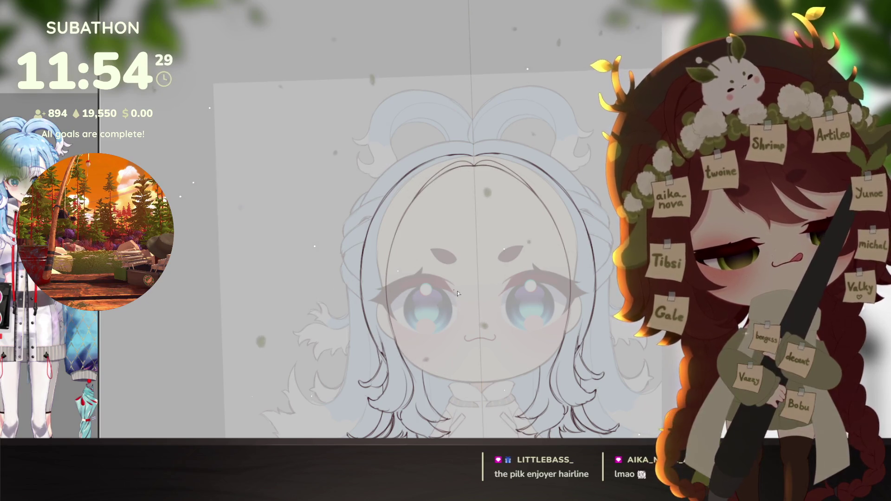
pyautogui.moveTo(623, 378); pyautogui.dragTo(600, 353)
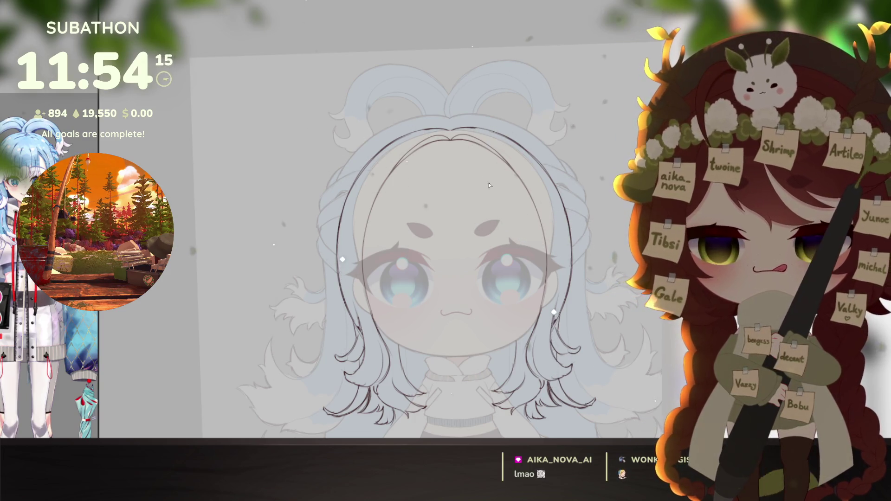
pyautogui.moveTo(472, 169); pyautogui.dragTo(538, 244)
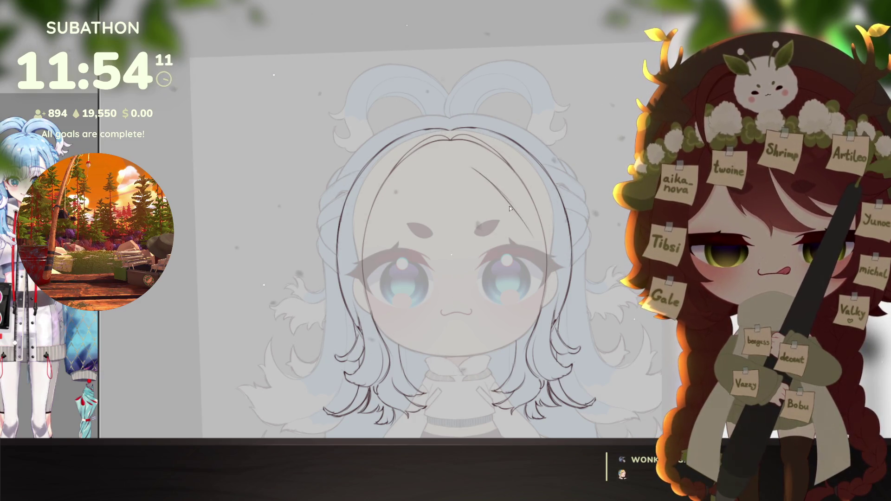
pyautogui.hotkey('ctrl', 'z')
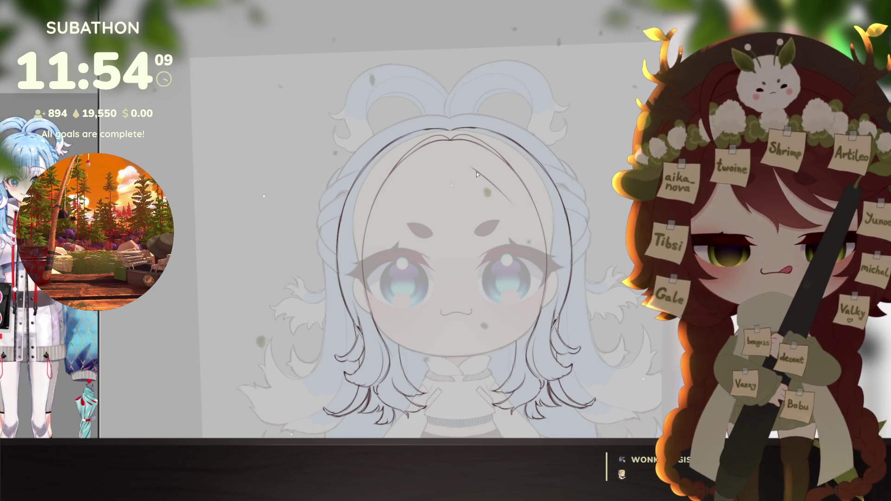
pyautogui.moveTo(473, 169); pyautogui.dragTo(539, 232)
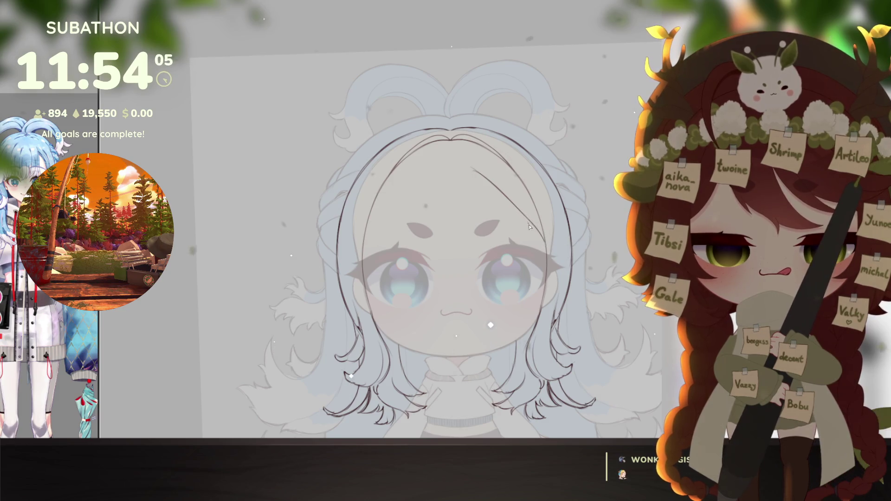
pyautogui.moveTo(544, 240); pyautogui.dragTo(546, 242)
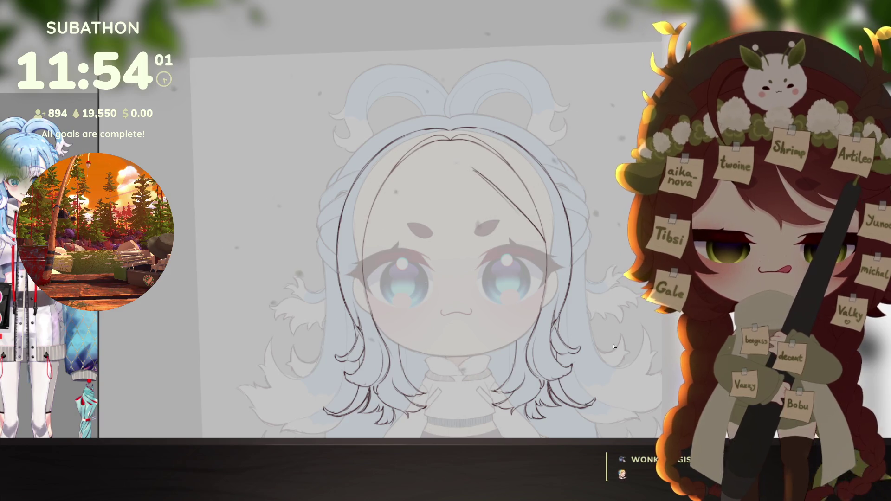
pyautogui.moveTo(488, 210); pyautogui.dragTo(480, 188)
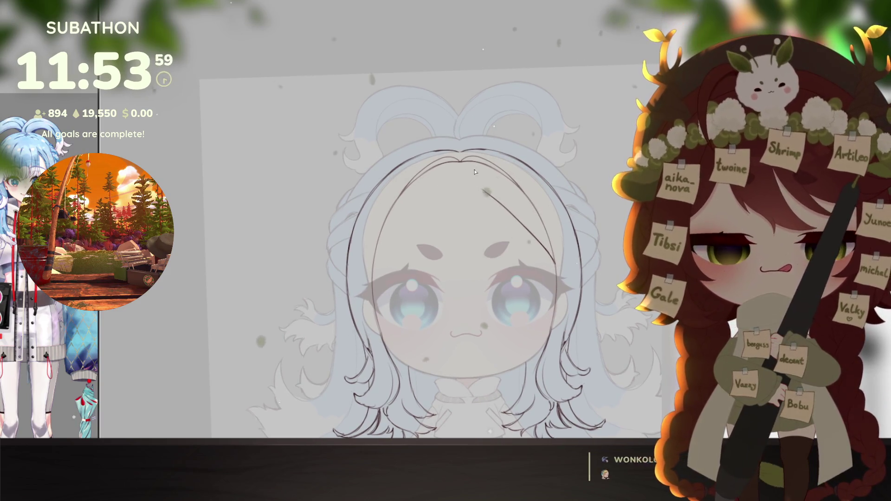